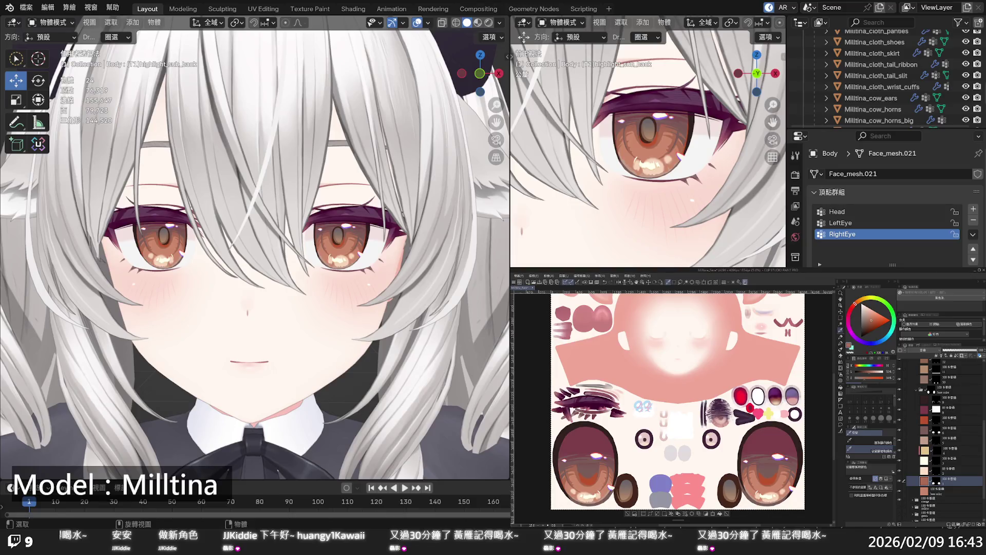
Select layer 12 of the eye texture in the Layer palette.
scroll(255, 246, "down", 10)
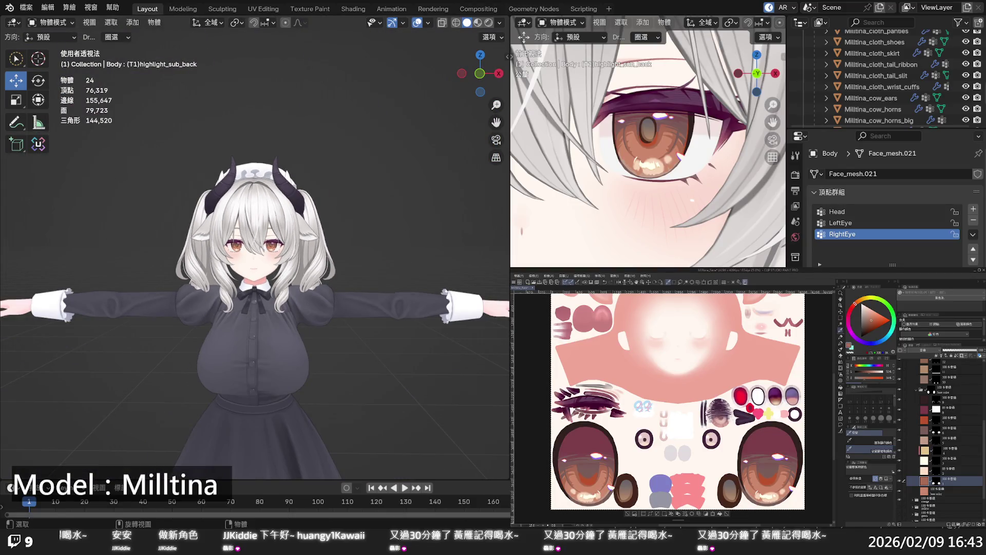
scroll(255, 247, "up", 5)
scroll(254, 247, "up", 3)
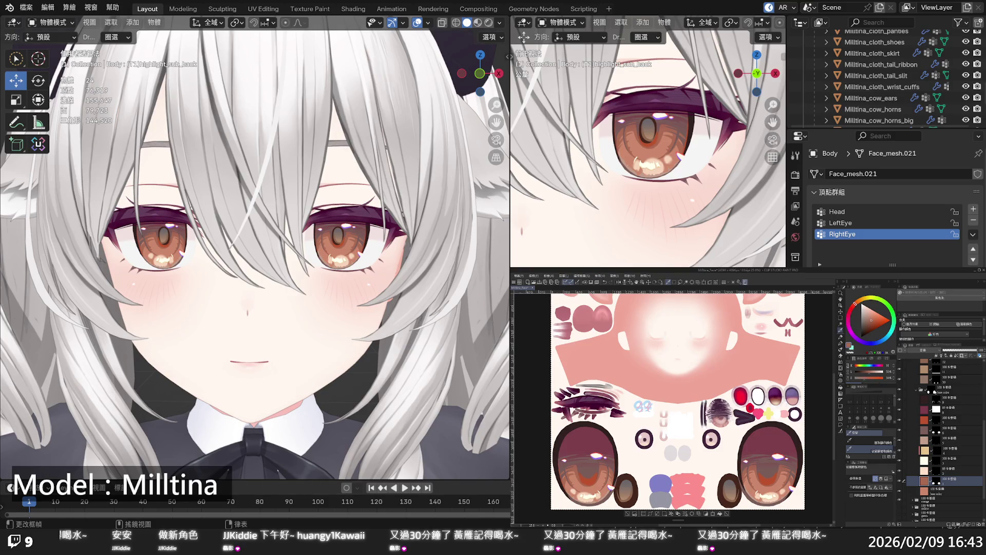
scroll(930, 390, "up", 4)
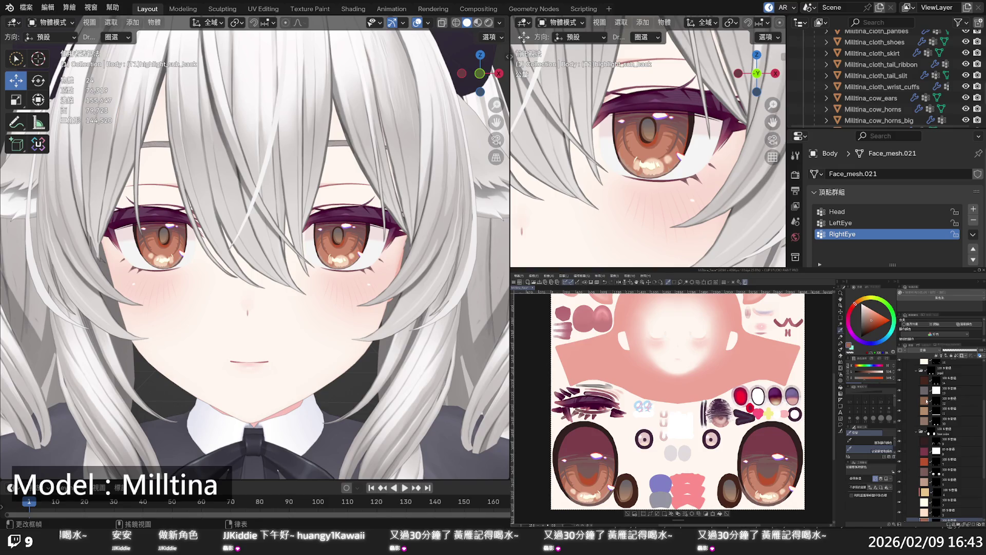
left_click(927, 401)
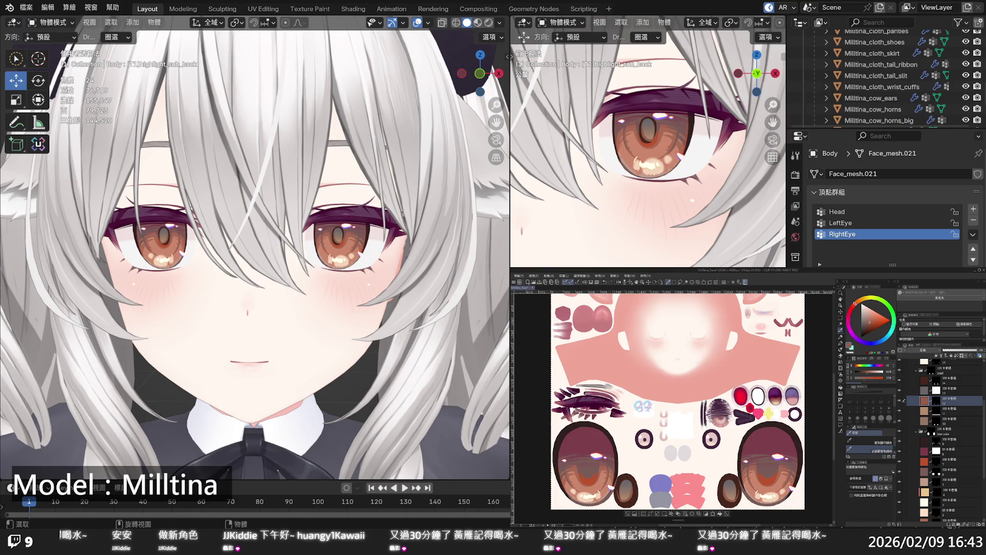
Pick the base colour layer and set the drawing colour to a fine-tuned light peach.
scroll(254, 246, "down", 5)
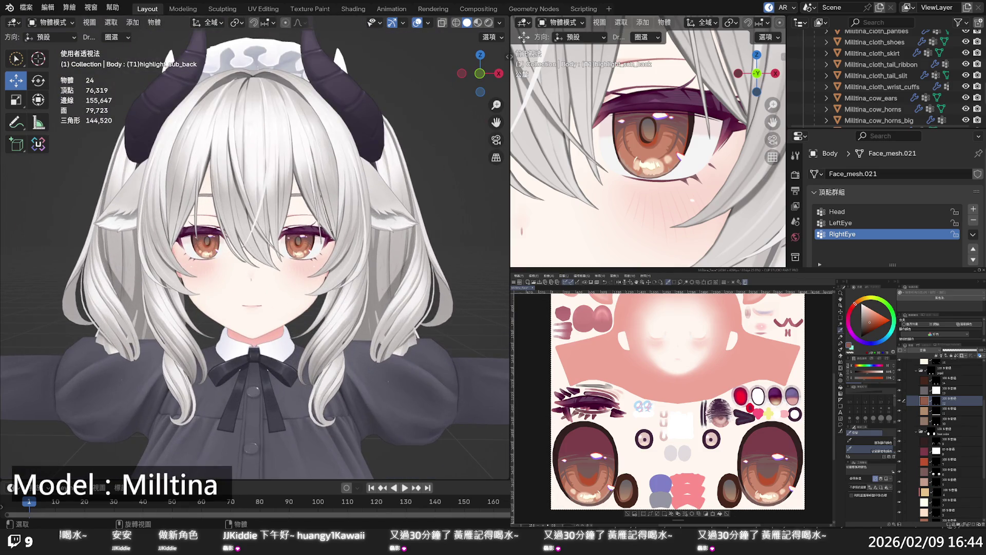
scroll(324, 303, "down", 6)
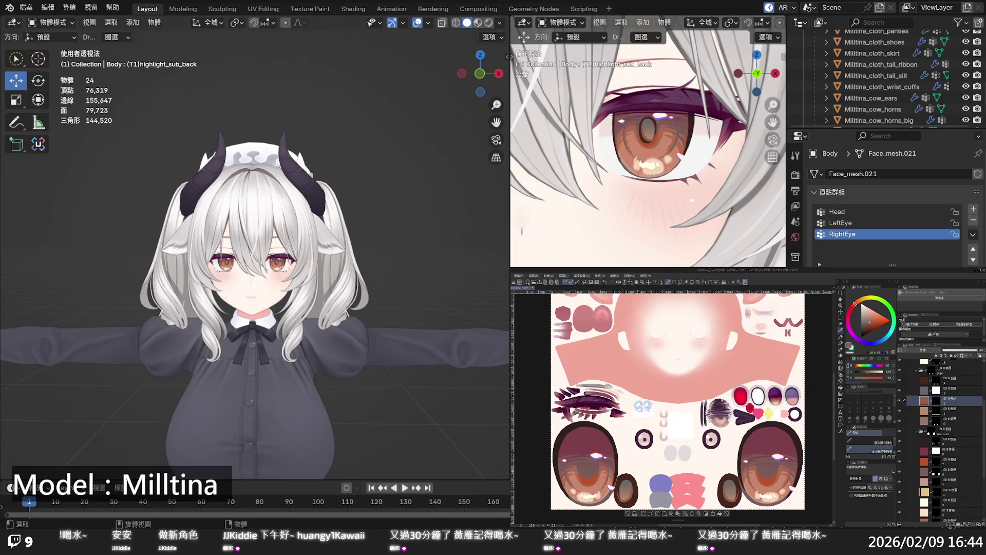
scroll(940, 442, "down", 4)
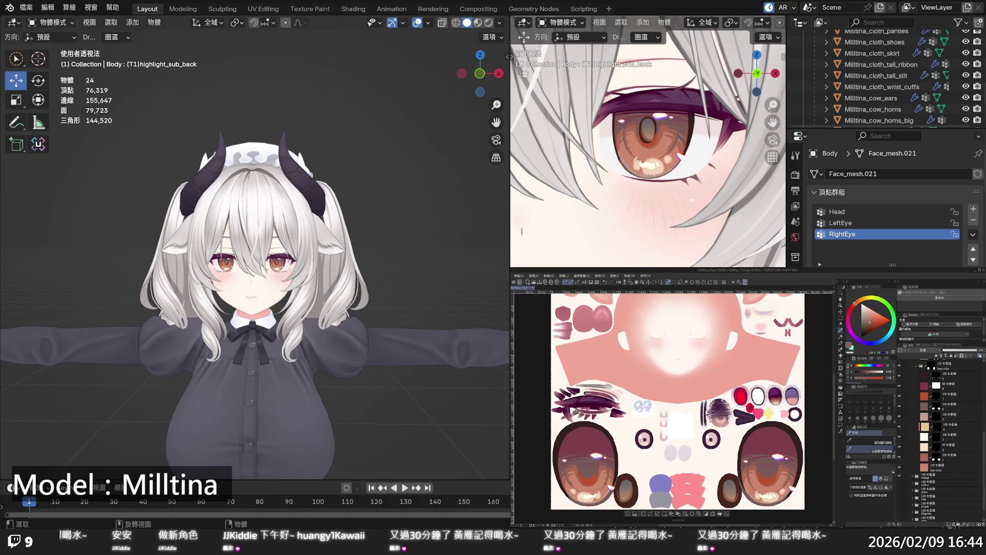
left_click(903, 447)
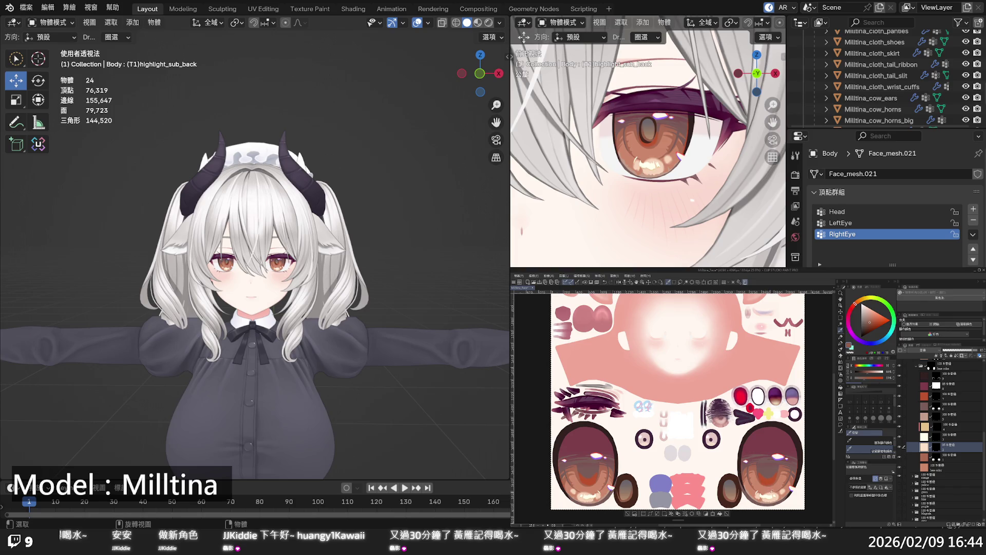
key("x")
left_click_drag(868, 310, 871, 308)
Darken a small area below the right eye, then undo the darkening.
left_click(720, 514)
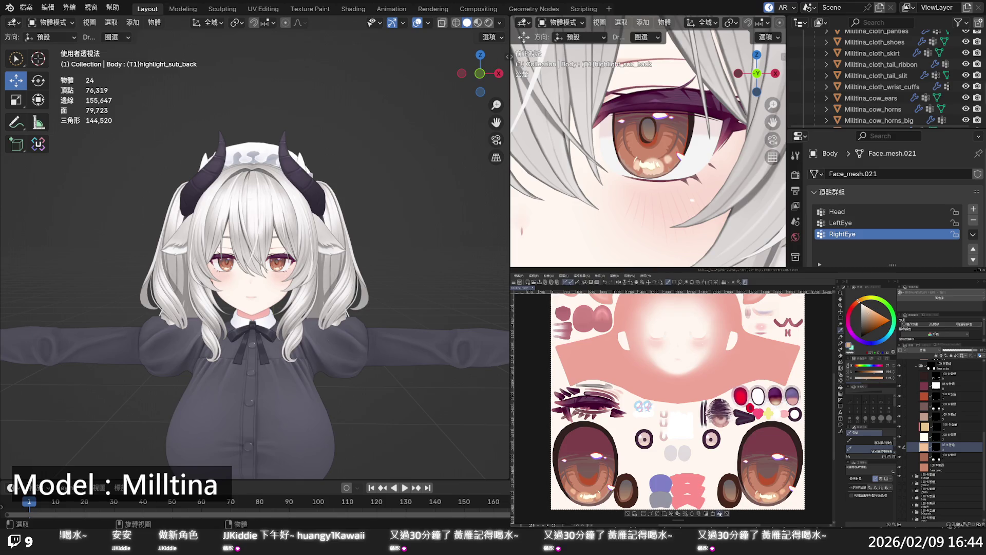
left_click(720, 514)
left_click(720, 514)
left_click(719, 514)
scroll(252, 250, "up", 5)
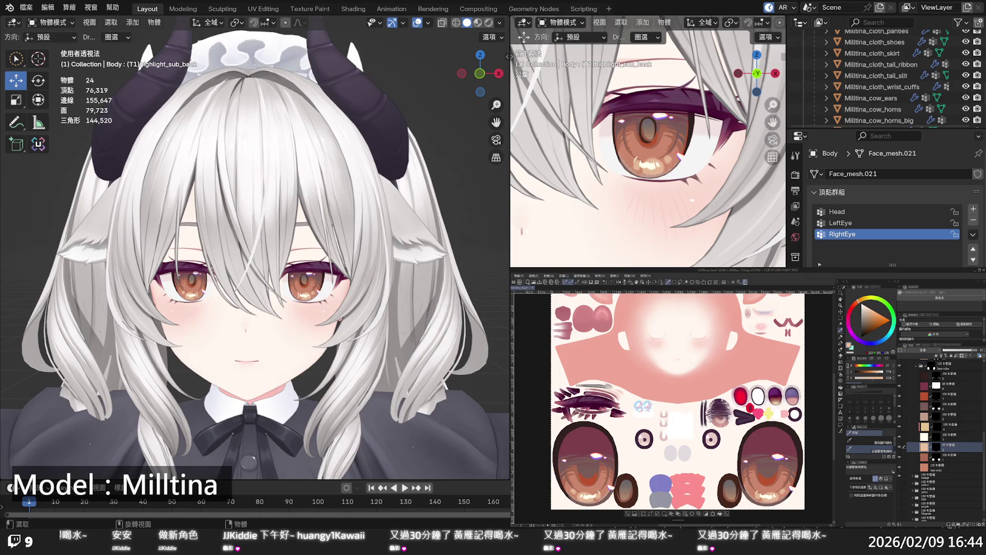
scroll(254, 251, "down", 4)
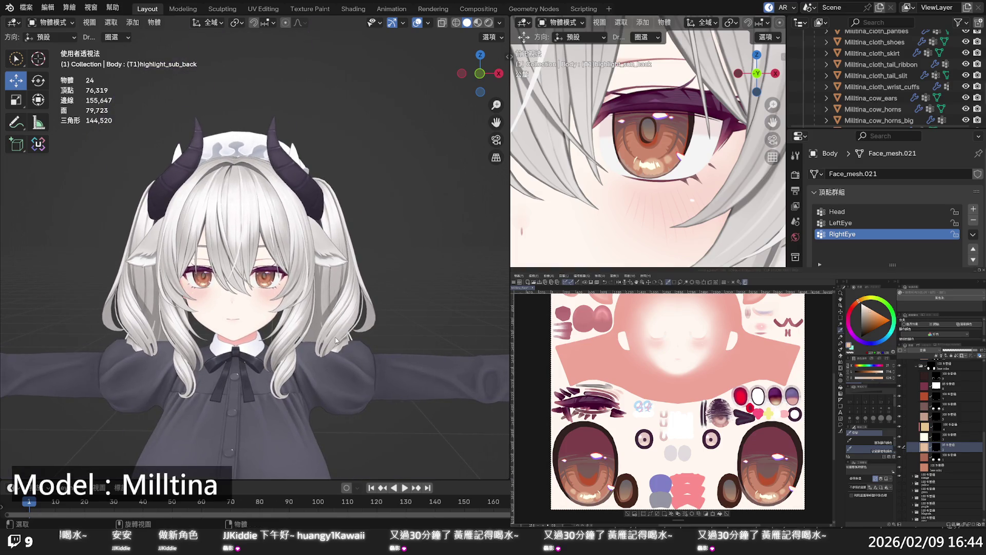
scroll(335, 334, "down", 3)
scroll(332, 329, "up", 6)
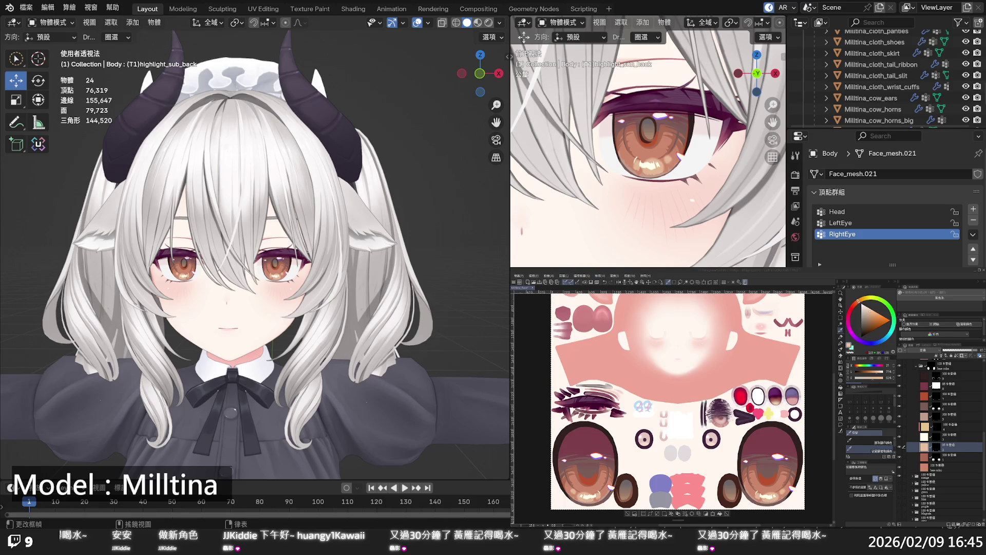
scroll(288, 289, "down", 4)
scroll(289, 289, "up", 3)
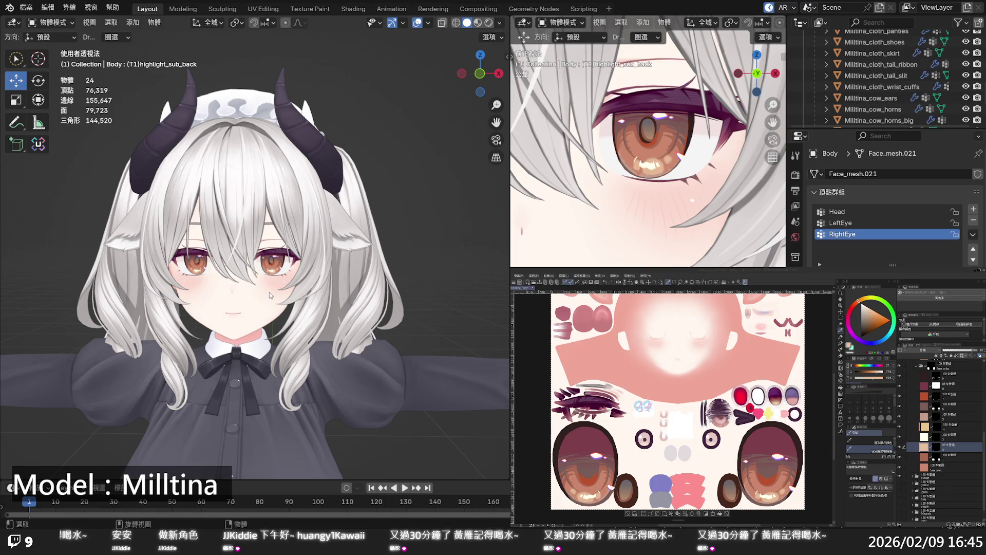
Zoom and pan Blender's top-right viewport onto the right eye, then refocus Clip Studio Paint.
scroll(618, 207, "down", 3)
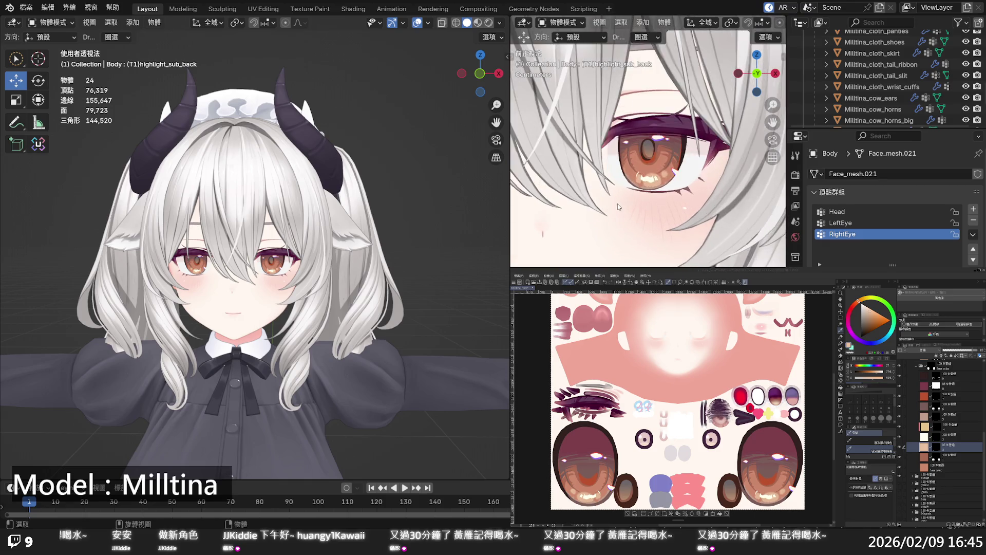
scroll(618, 207, "up", 2)
middle_click_drag(611, 185, 616, 262, "shift")
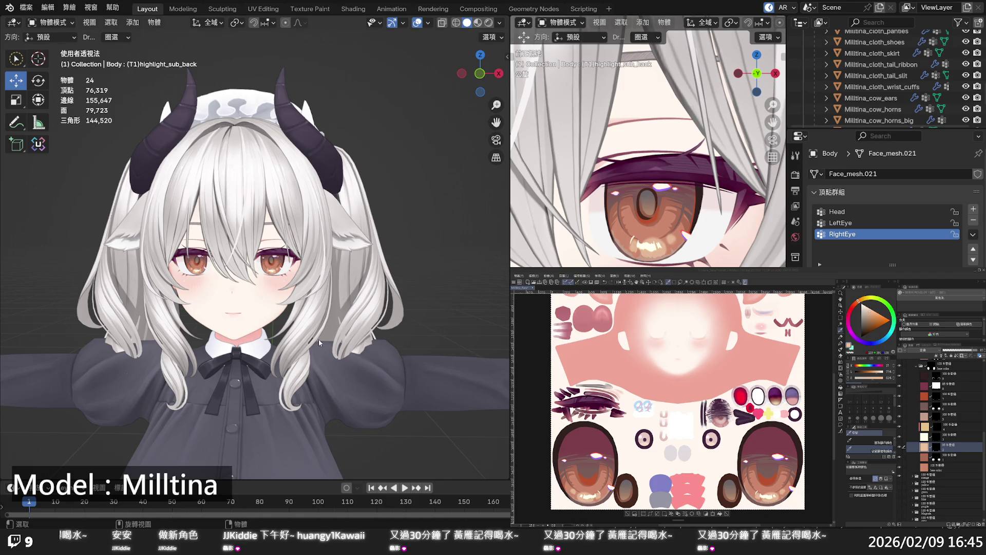
scroll(318, 339, "down", 3)
scroll(295, 280, "up", 5)
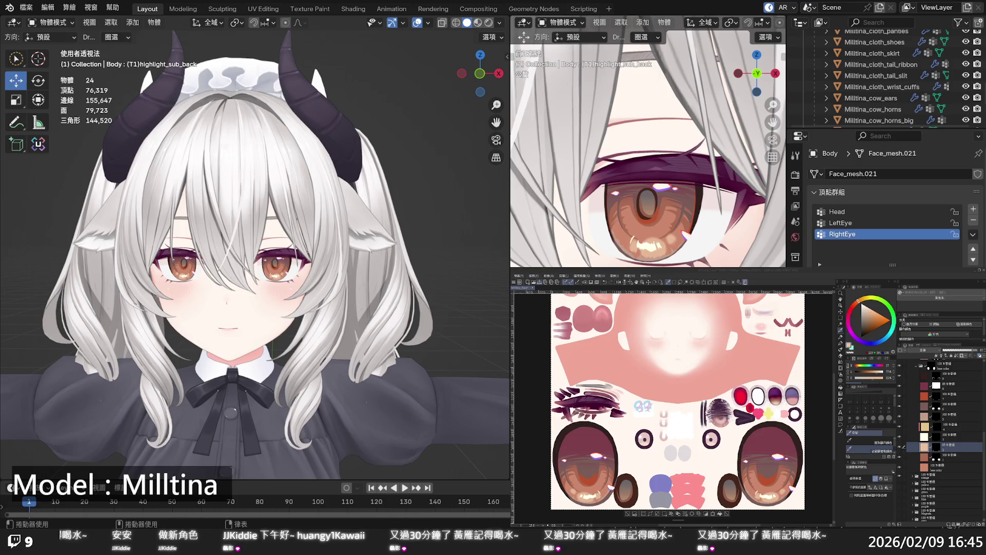
left_click(539, 282)
Collapse the highlight/pupil folder and make the orange iris layer visible.
scroll(940, 440, "up", 5)
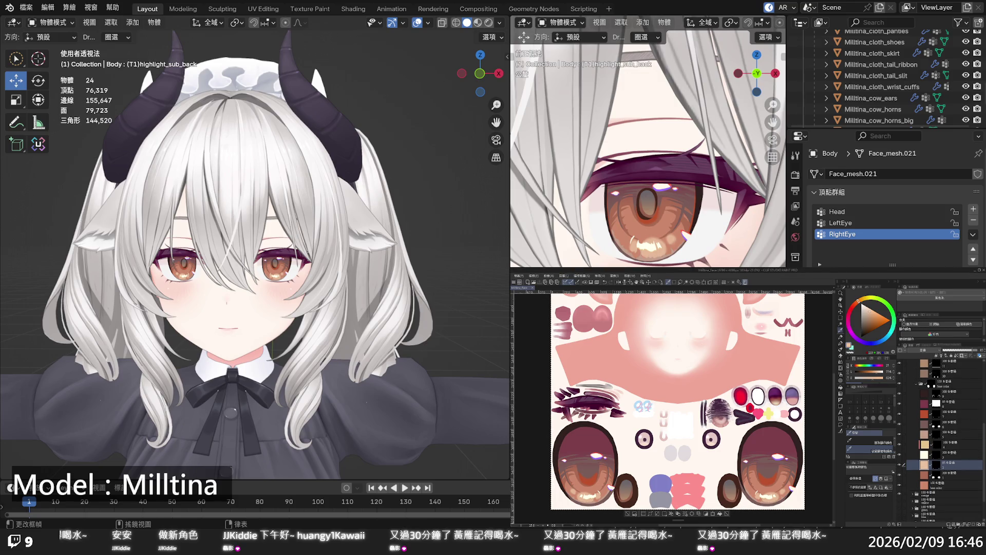
scroll(941, 439, "up", 2)
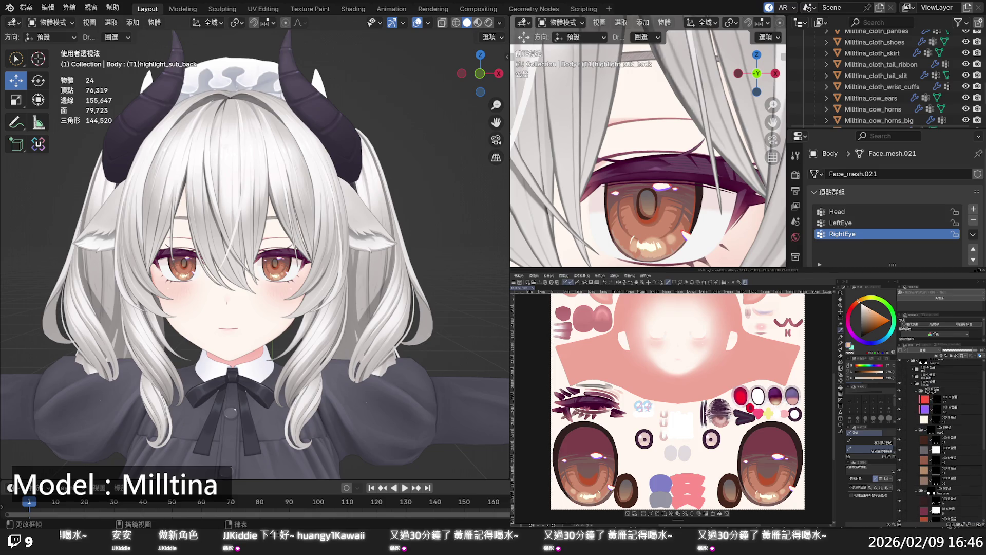
left_click(913, 382)
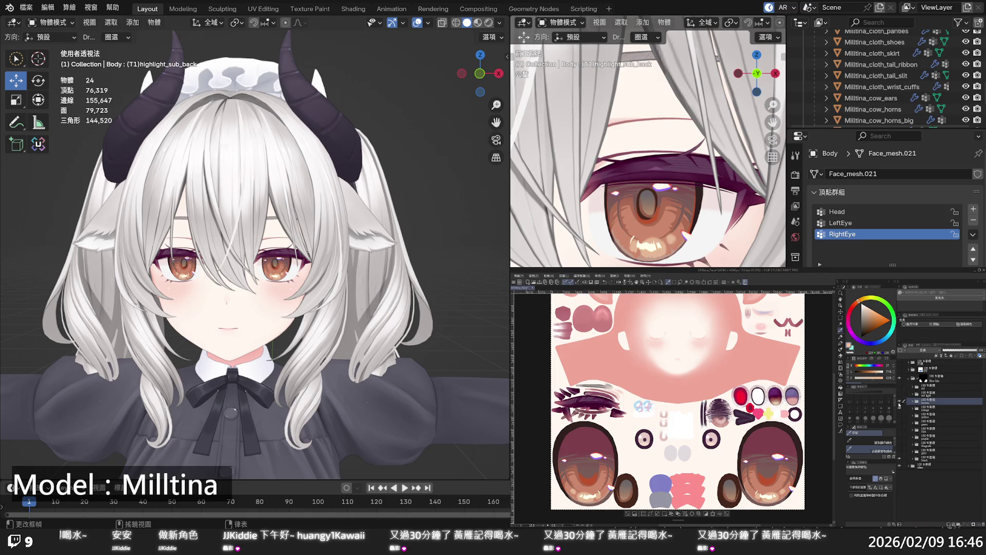
left_click(901, 401)
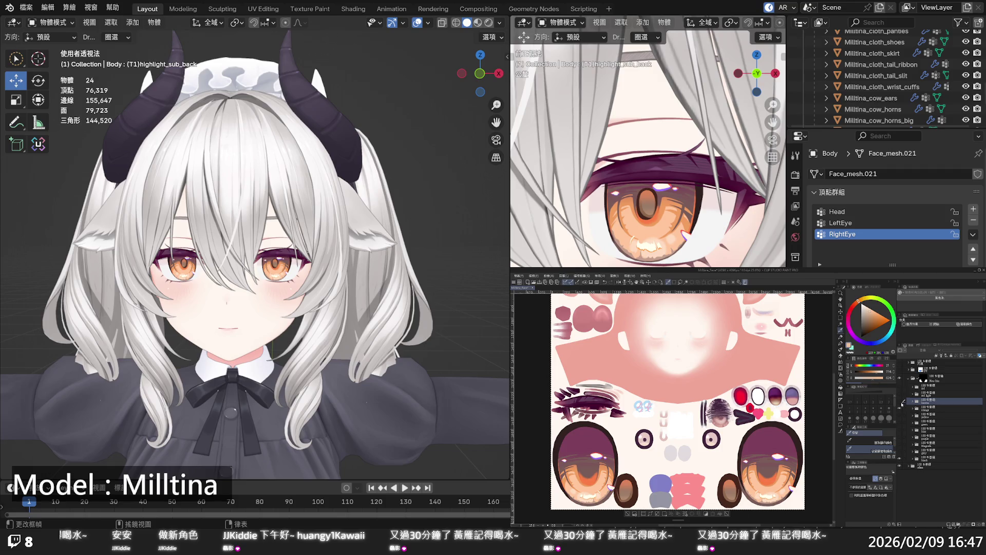
Hide the orange iris layer so both irises return to dark brown.
left_click(900, 401)
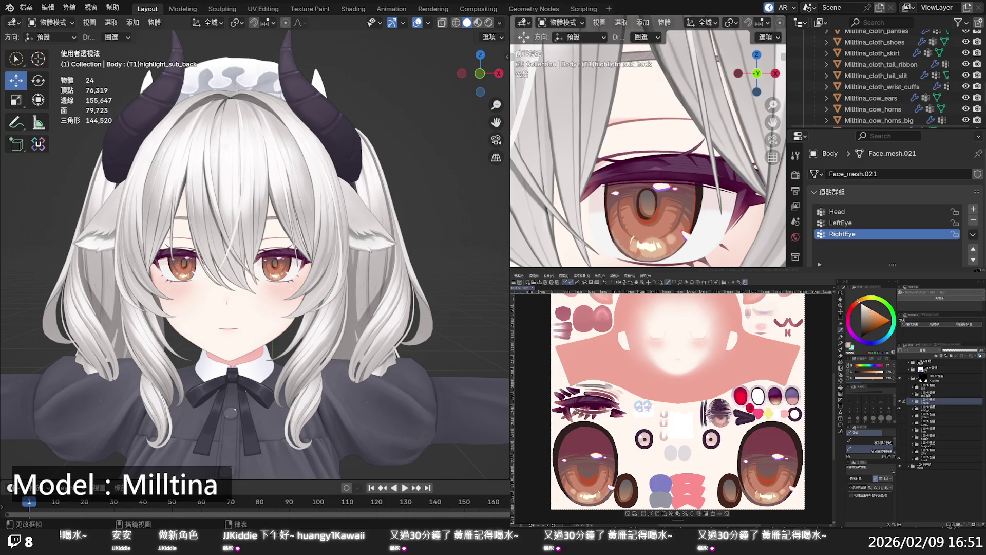
Switch the iris layers from orange to the blue-green variant and save the texture.
left_click(766, 333)
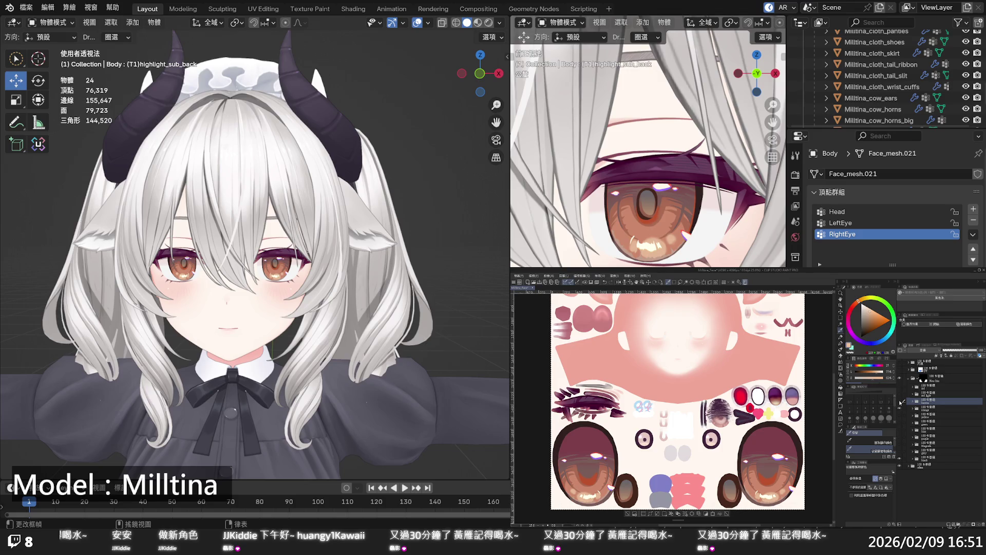
left_click(900, 408)
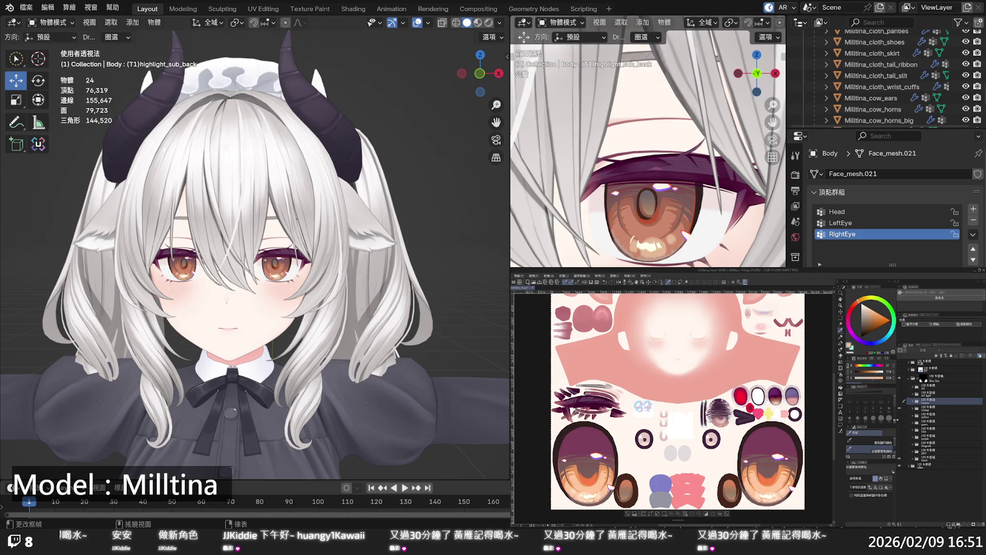
left_click(900, 412)
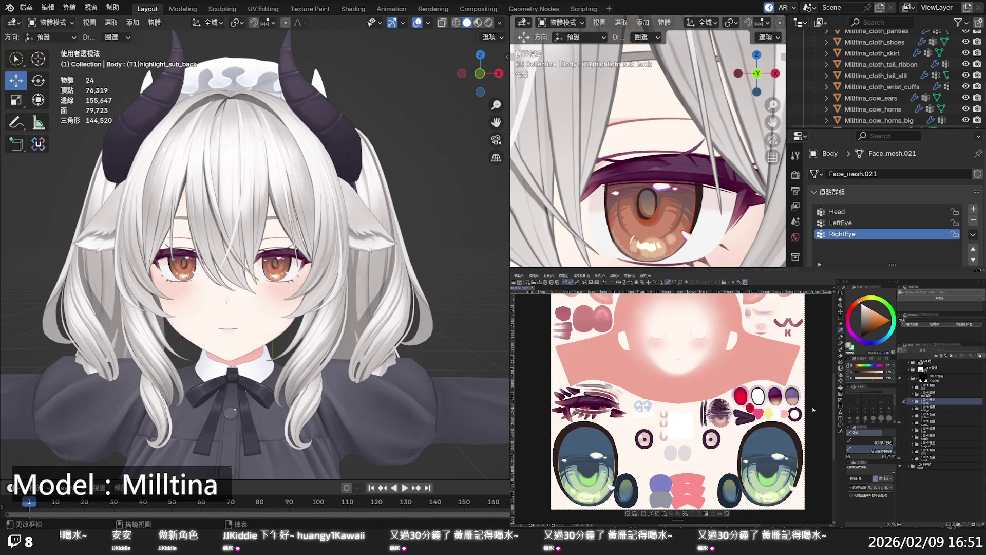
key("ctrl+s")
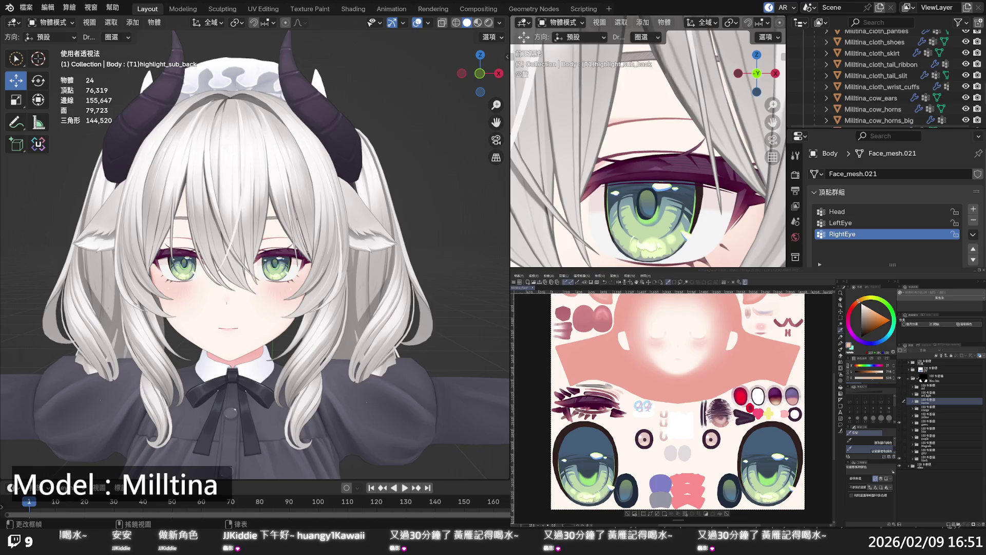
scroll(873, 94, "up", 10)
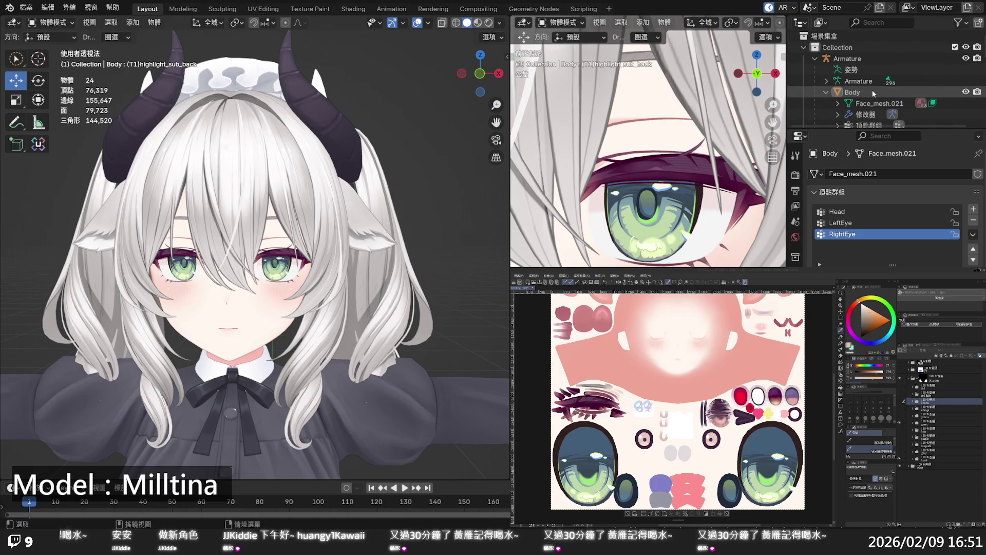
scroll(873, 94, "down", 4)
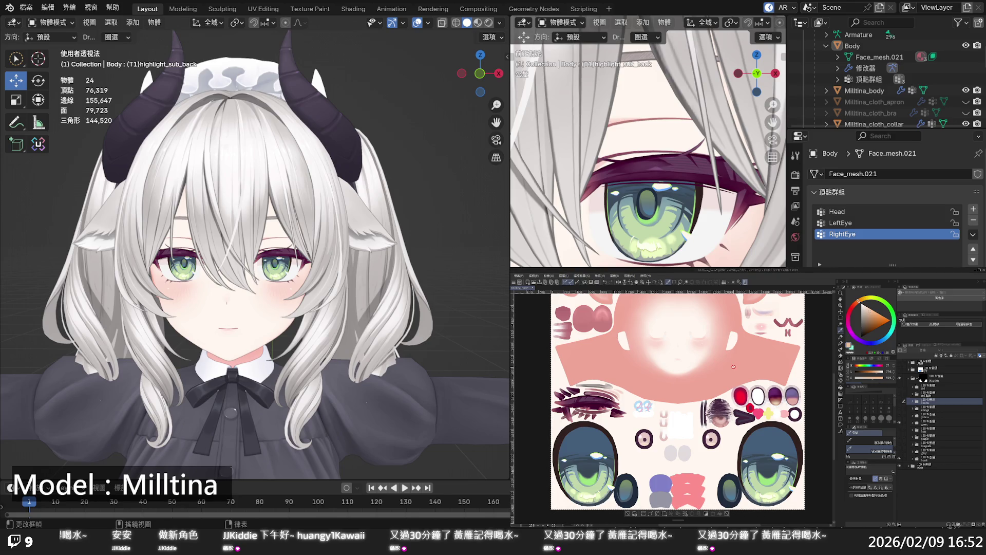
Zoom the canvas out until the whole face texture sheet fits.
scroll(732, 419, "down", 2)
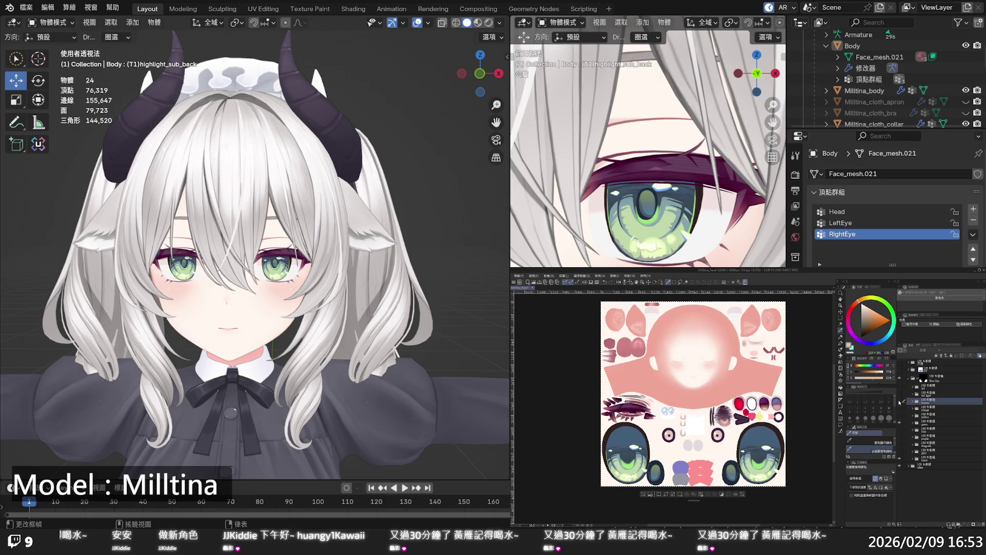
Cycle the iris layers through red-brown and green to bright orange, then refresh Blender.
left_click(901, 402)
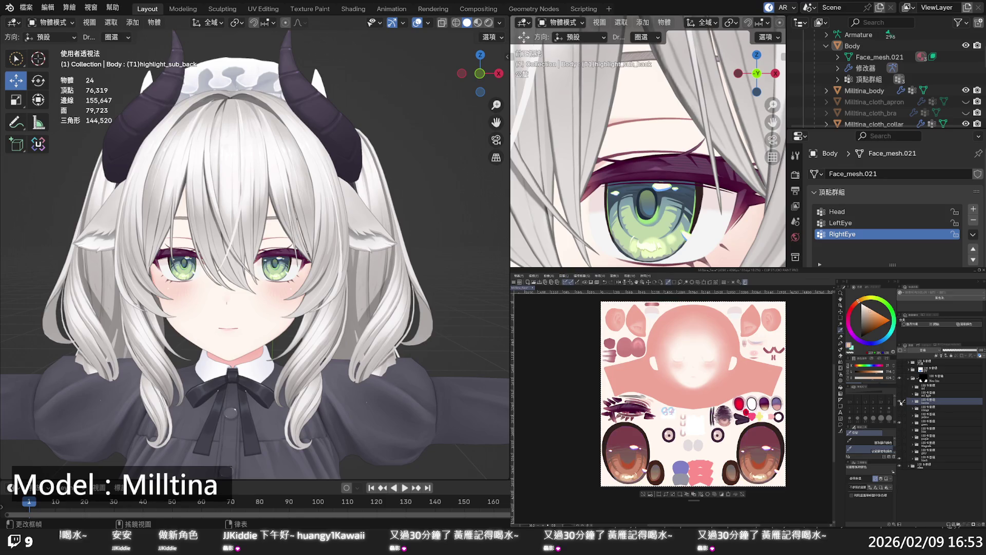
left_click(901, 403)
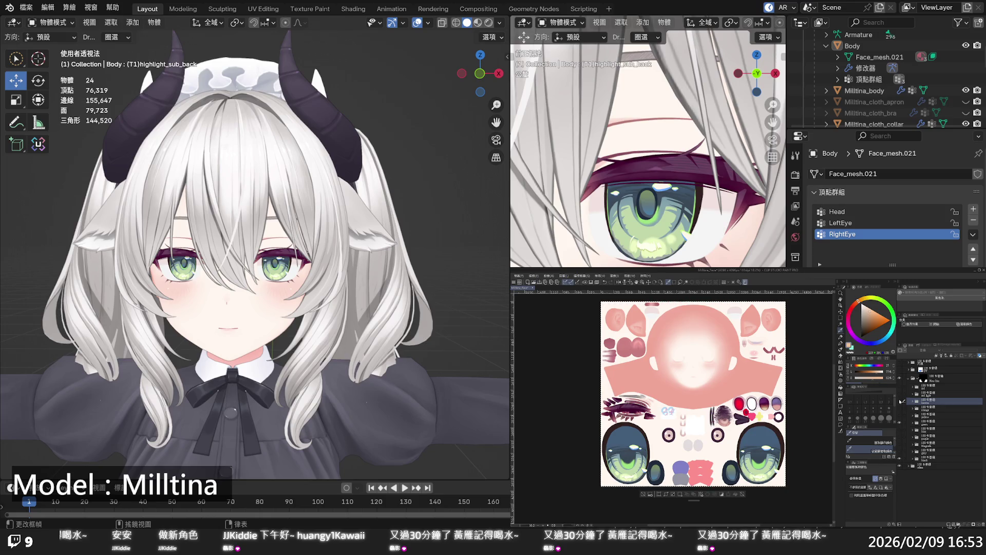
left_click(900, 401)
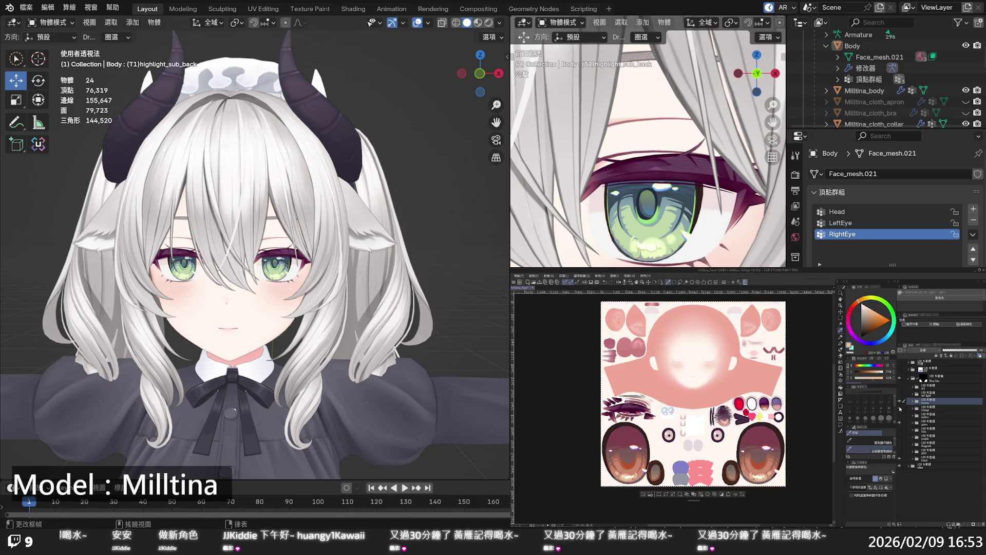
left_click(902, 402)
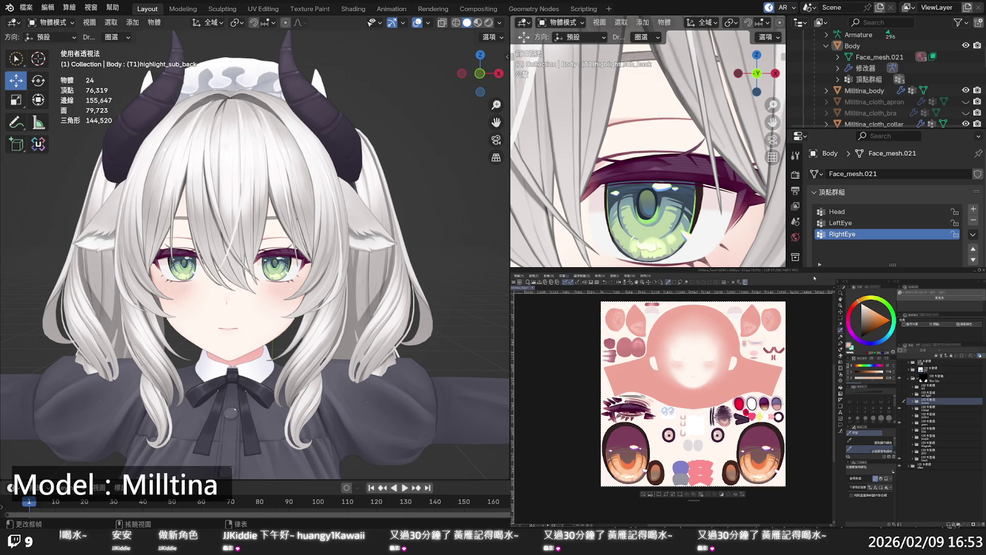
left_click(703, 272)
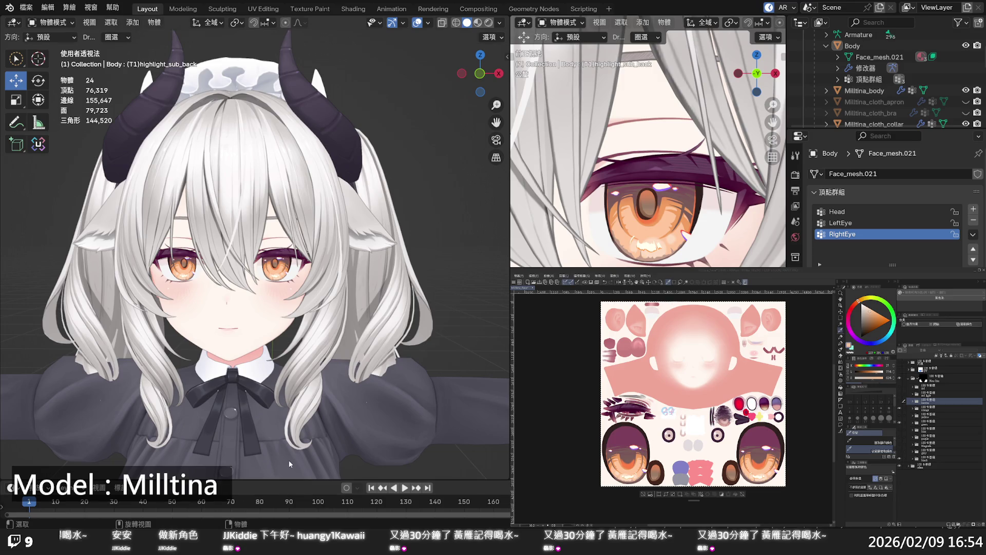
Toggle an overlay layer to dim the orange irises to reddish-brown.
key("shift")
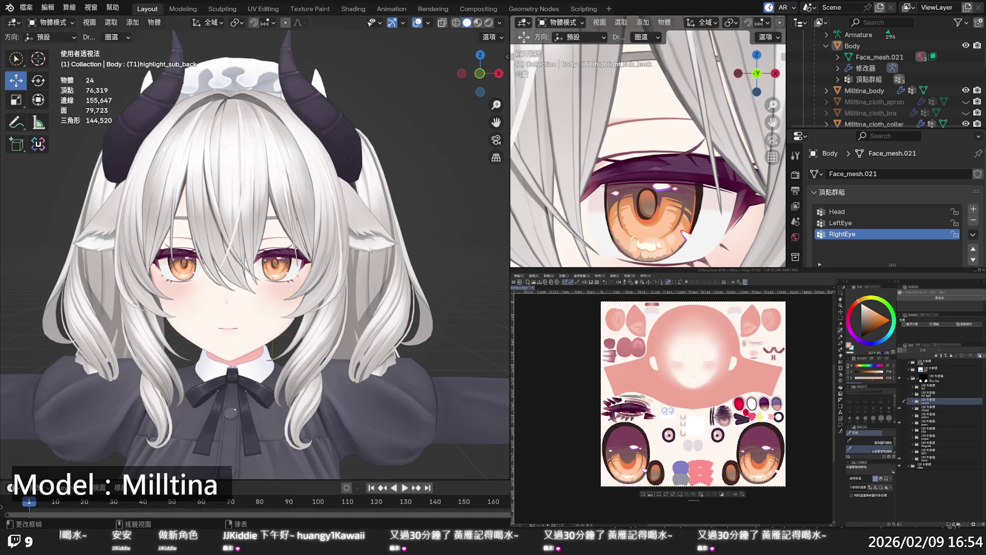
left_click(900, 401)
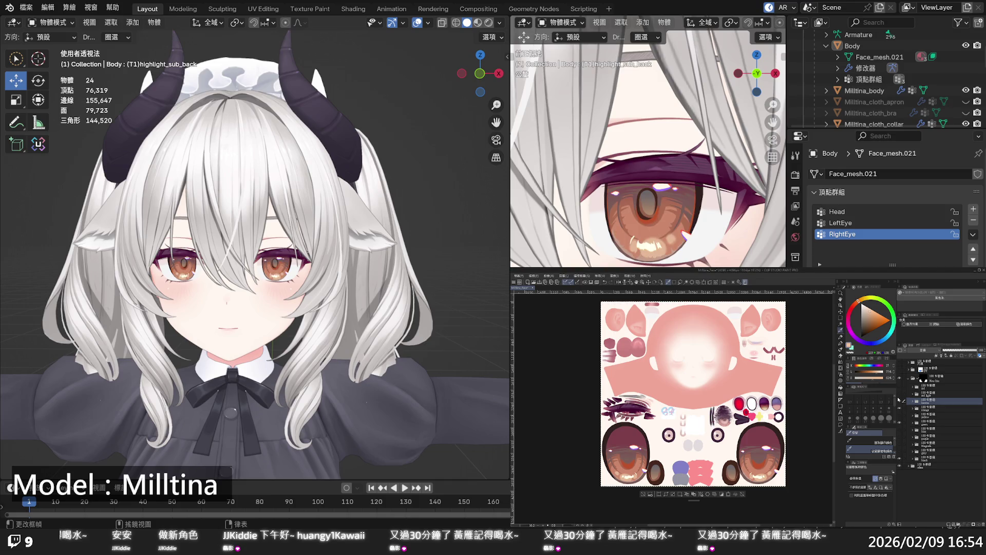
Cycle the iris layers from orange through blue-green to the dark purple variant.
scroll(255, 254, "down", 10)
scroll(255, 246, "up", 10)
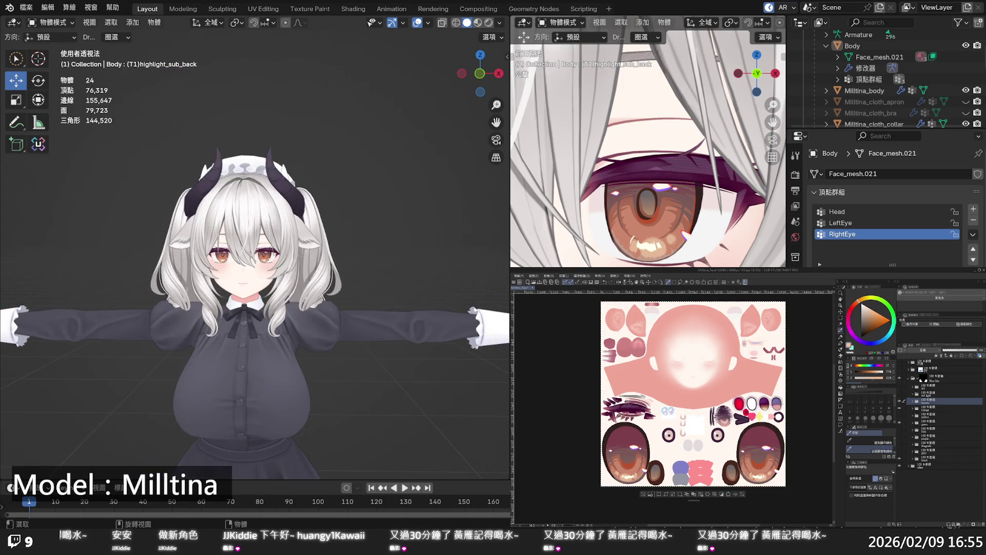
scroll(255, 246, "up", 2)
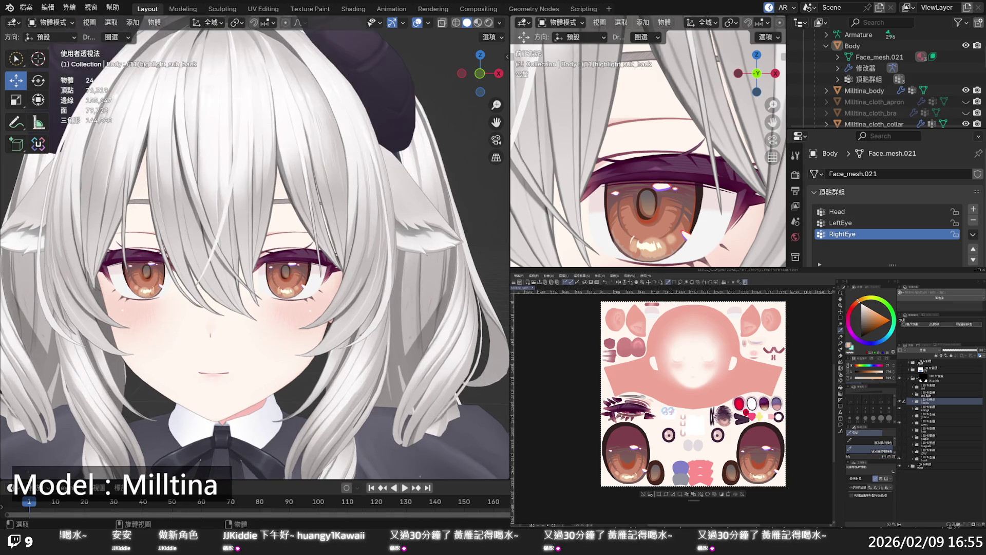
left_click(900, 401)
left_click(900, 407)
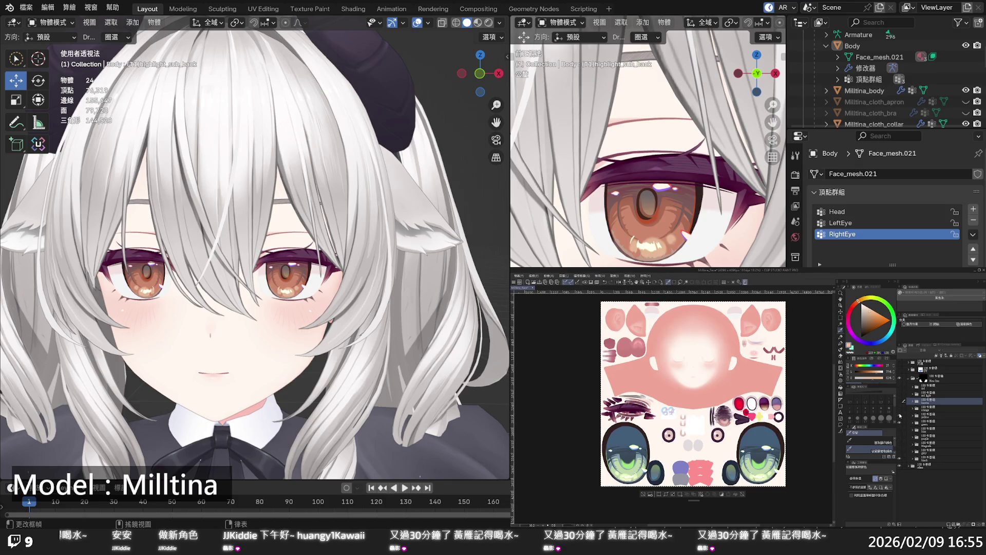
left_click(900, 424)
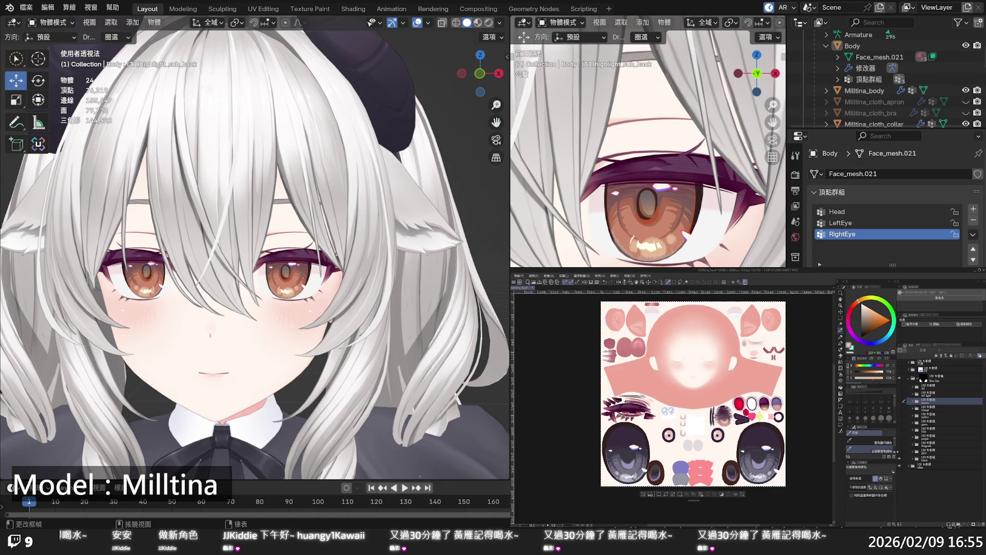
Zoom and orbit Blender's viewport onto one eye, and expand the black folder's eye sub-layers.
scroll(436, 293, "down", 8)
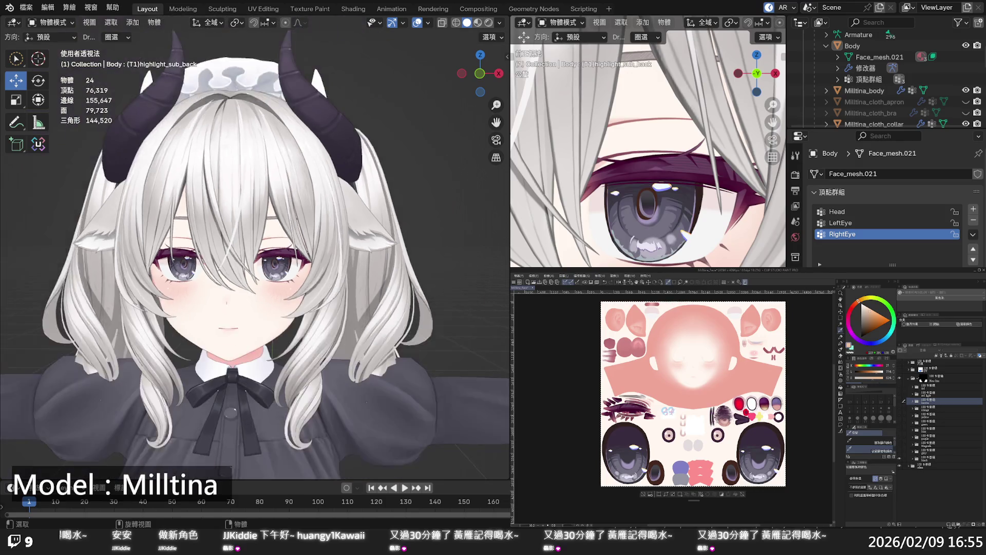
mouse_move(429, 290)
middle_mouse_down()
mouse_move(460, 272)
mouse_move(439, 268)
middle_mouse_up()
scroll(439, 268, "up", 5)
scroll(377, 268, "up", 5)
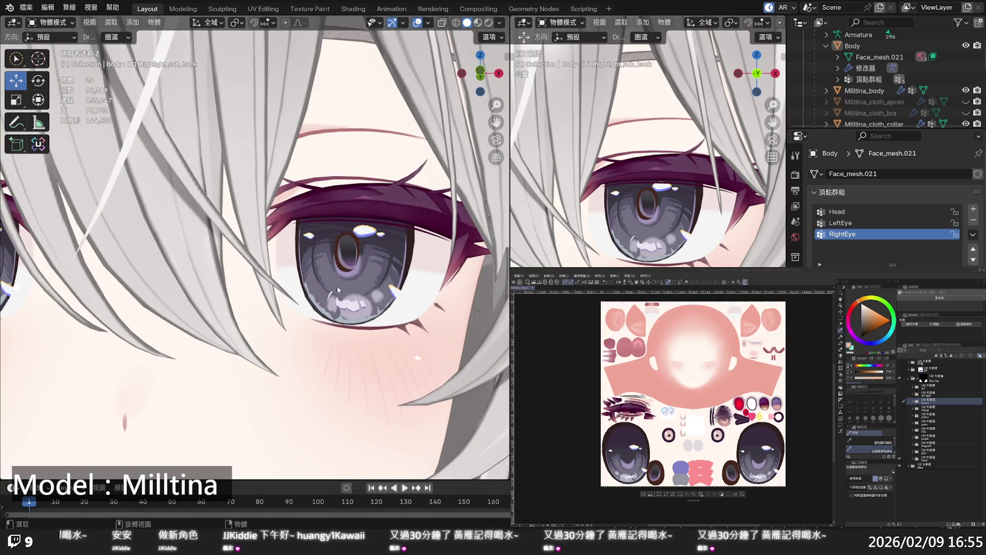
middle_click_drag(337, 285, 314, 294)
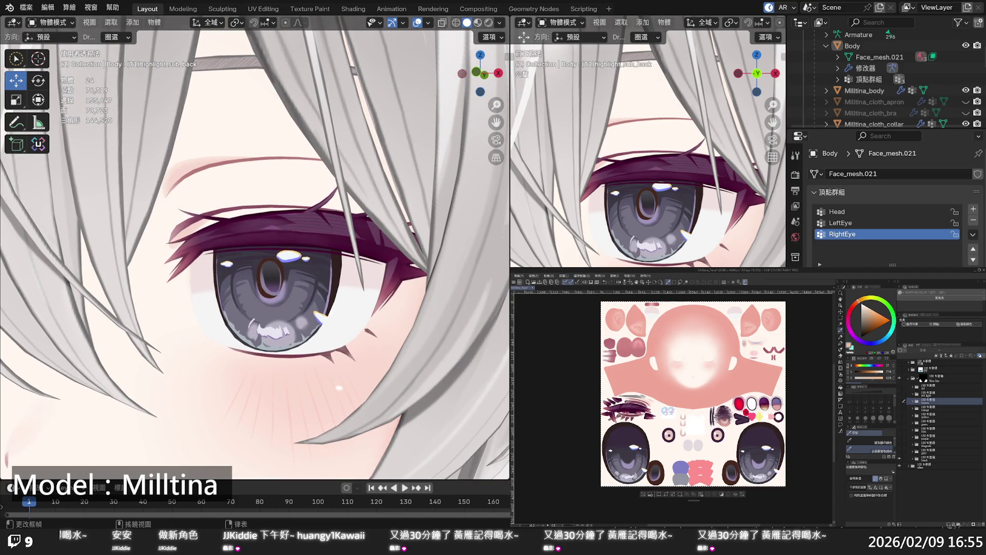
left_click(912, 457)
scroll(910, 460, "down", 3)
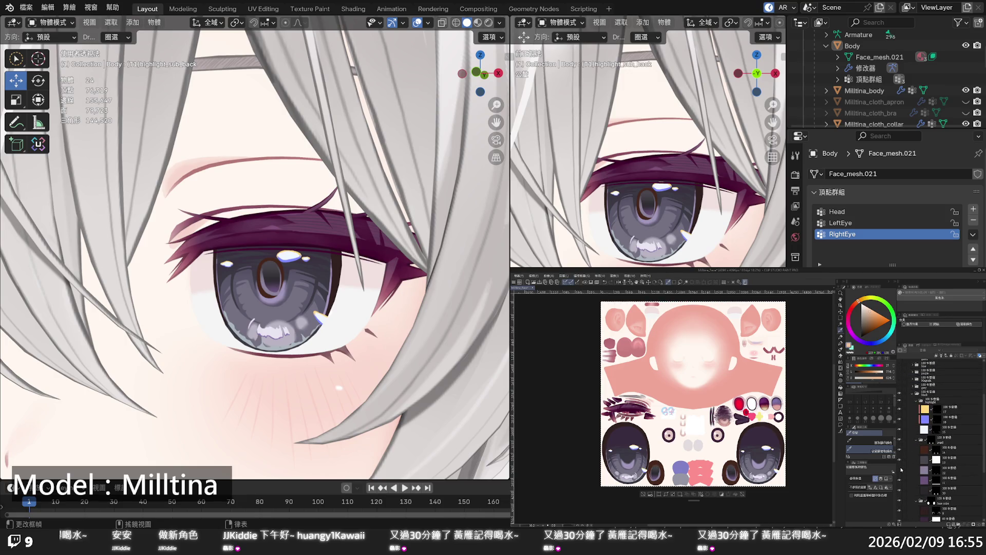
Toggle the highlight layers off and on to compare the eyes with and without highlights.
scroll(900, 470, "down", 3)
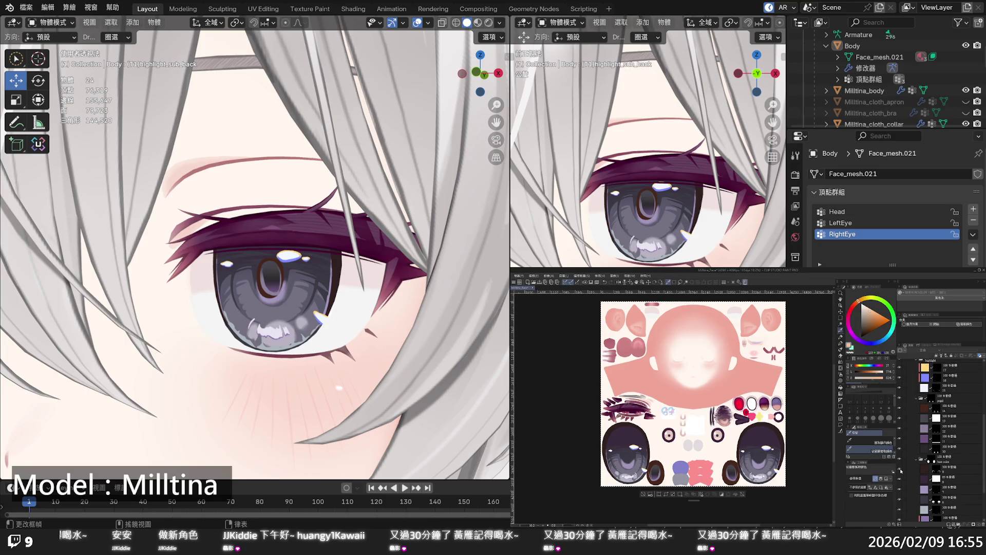
left_click(900, 470)
left_click(900, 470)
left_click(900, 479)
left_click(900, 480)
Select the upper iris shading layer and refill it with a greyish dark purple.
left_click(924, 480)
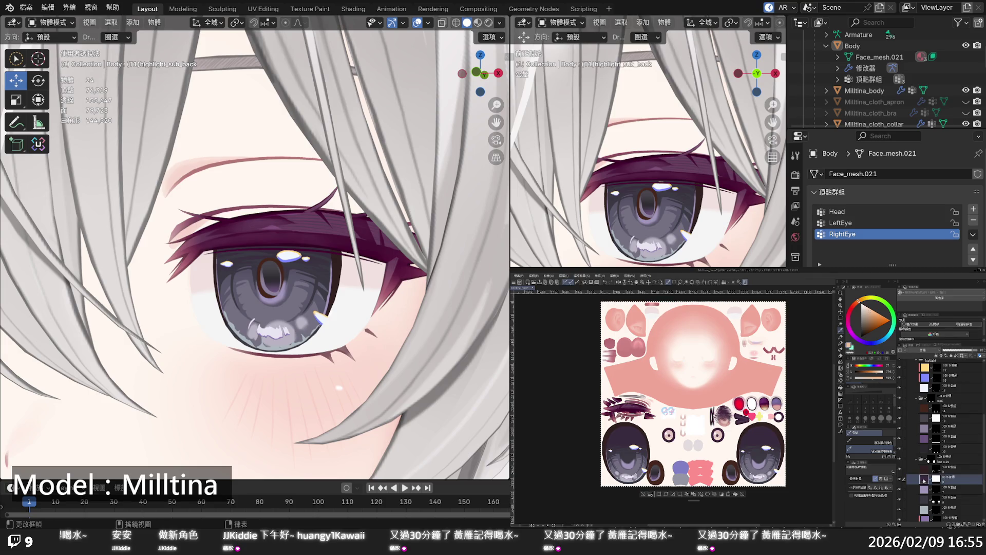
left_click(736, 492)
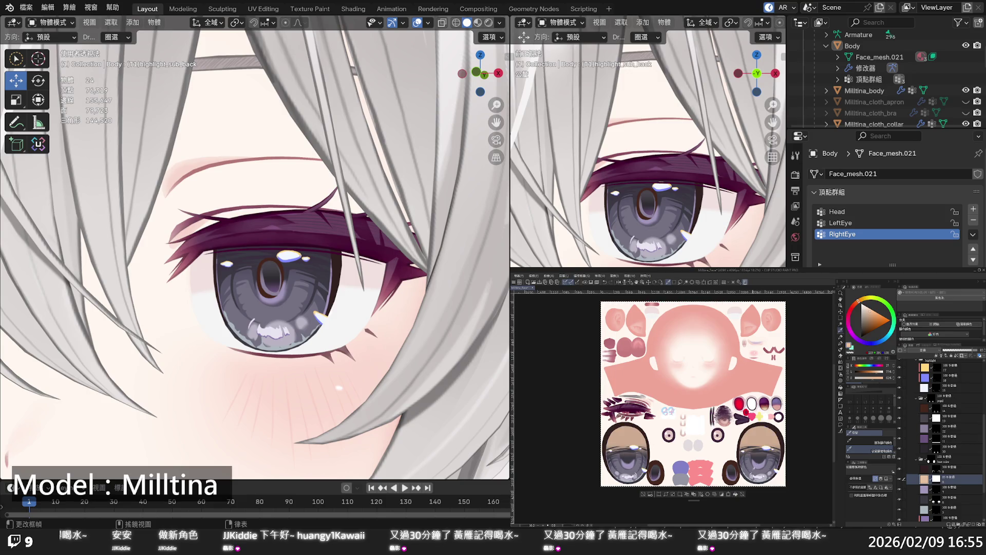
left_click(766, 439)
left_click(770, 428, "alt")
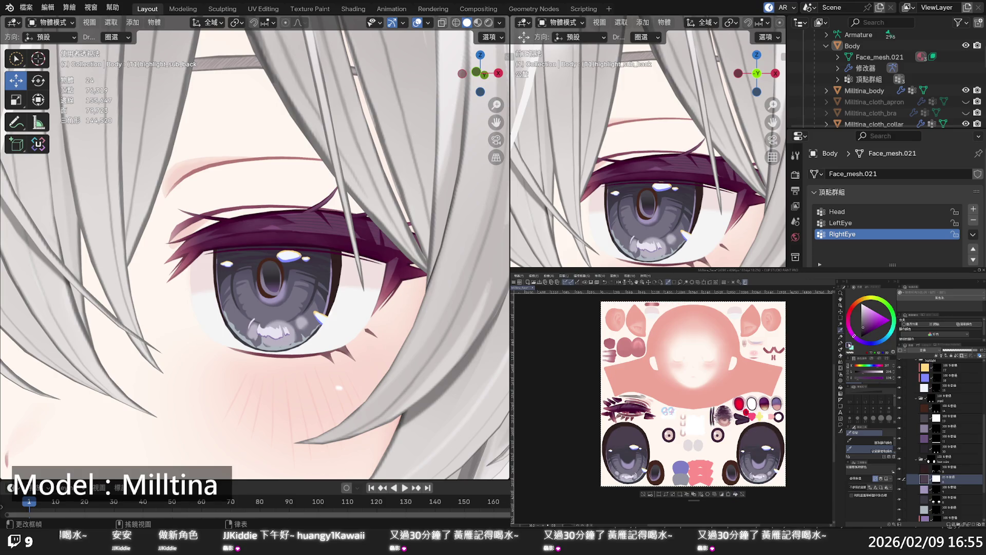
left_click(862, 325)
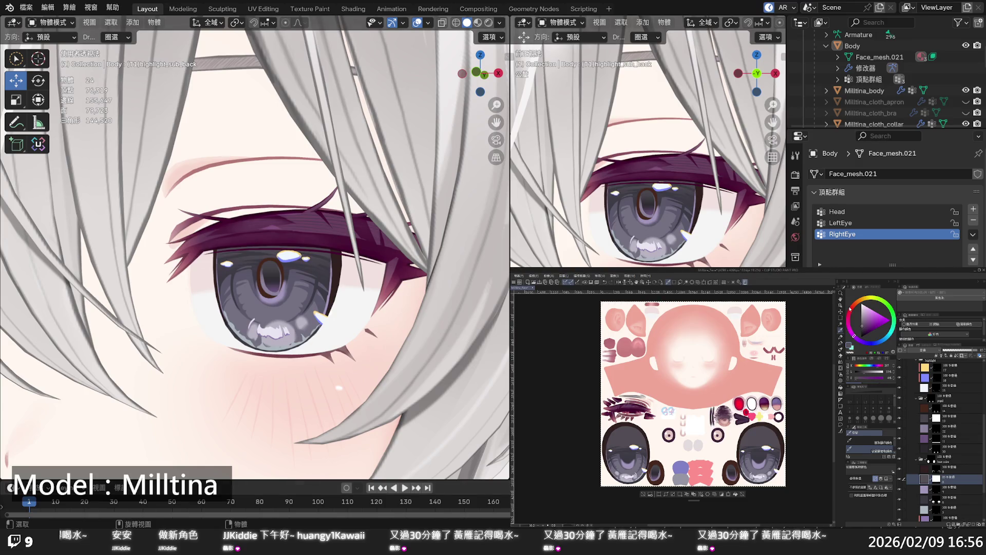
scroll(380, 296, "down", 10)
mouse_move(360, 288)
middle_mouse_down()
mouse_move(380, 296)
mouse_move(349, 292)
middle_mouse_up()
scroll(357, 294, "down", 5)
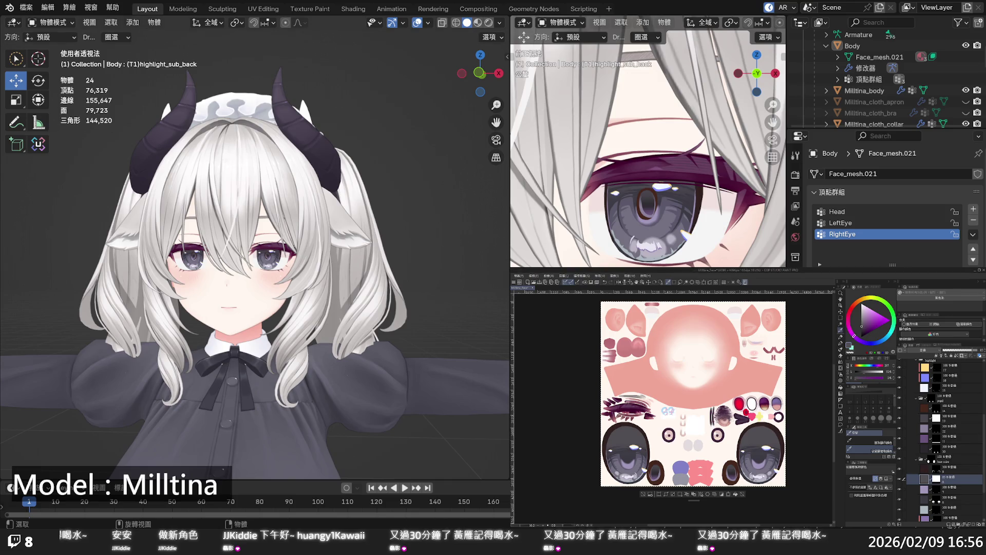
scroll(255, 246, "up", 8)
scroll(255, 248, "up", 2)
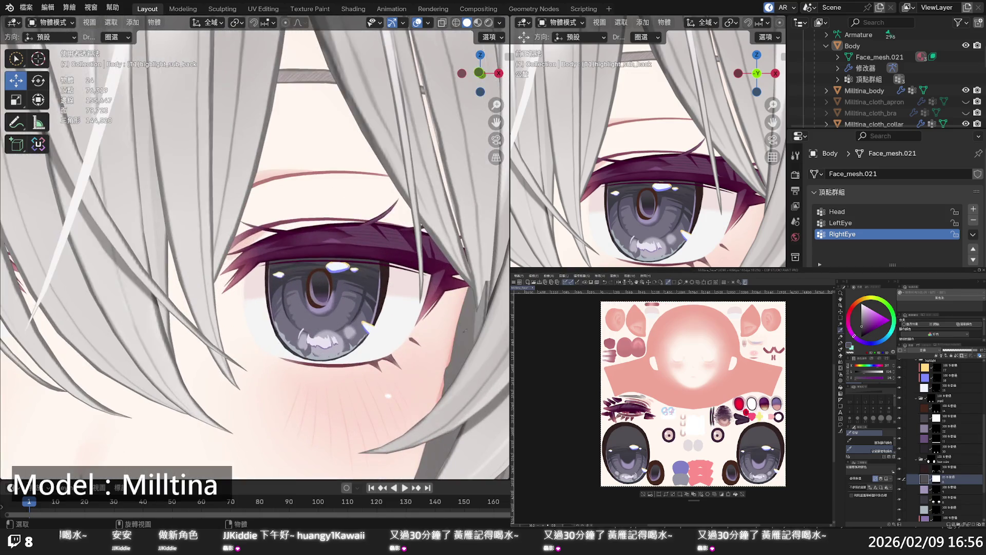
scroll(256, 246, "down", 10)
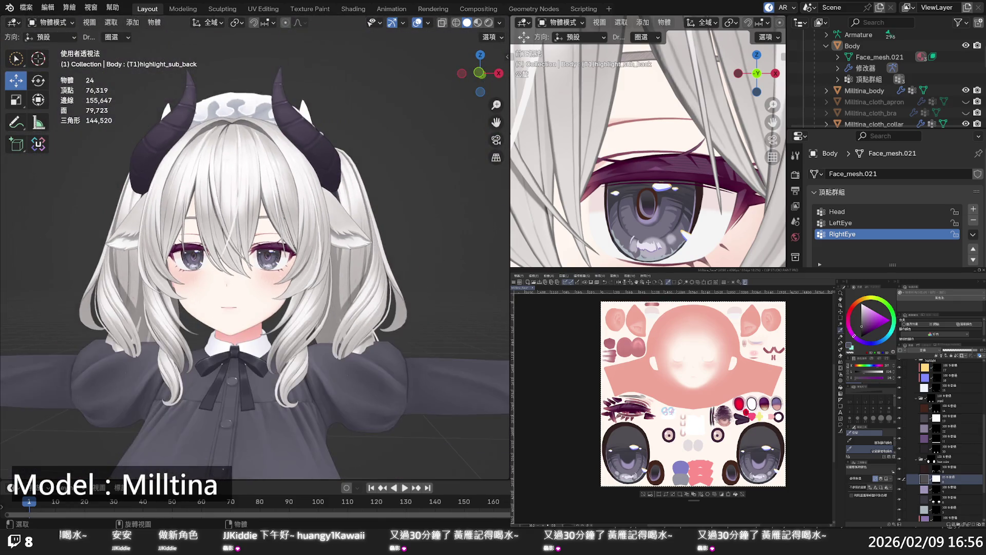
mouse_move(391, 285)
middle_mouse_down()
mouse_move(415, 289)
mouse_move(373, 286)
middle_mouse_up()
scroll(371, 287, "up", 3)
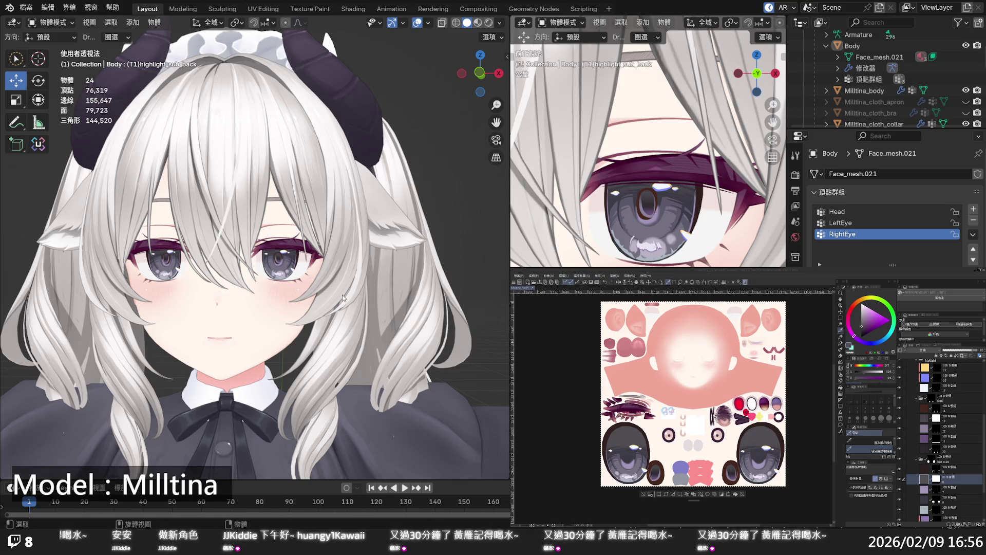
key("F12")
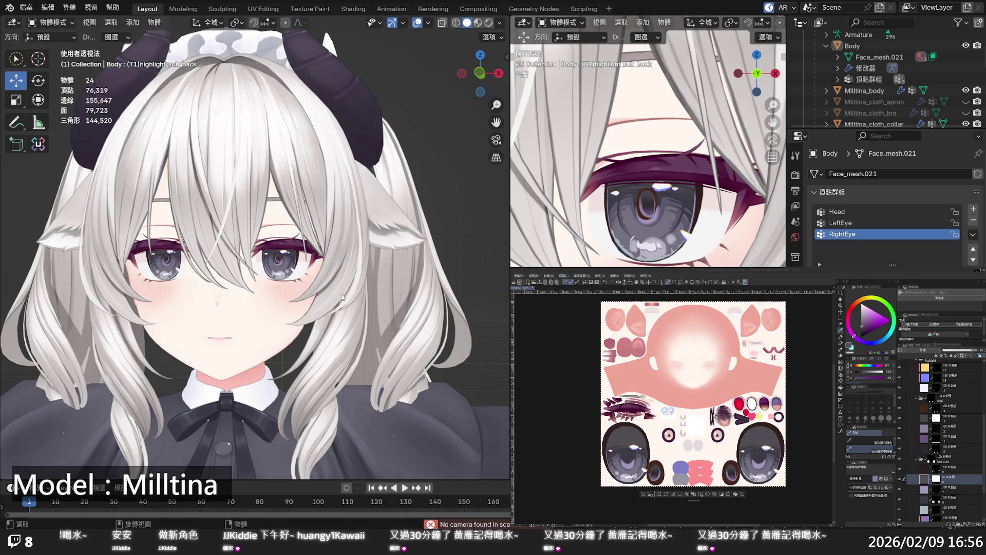
key("alt+Tab")
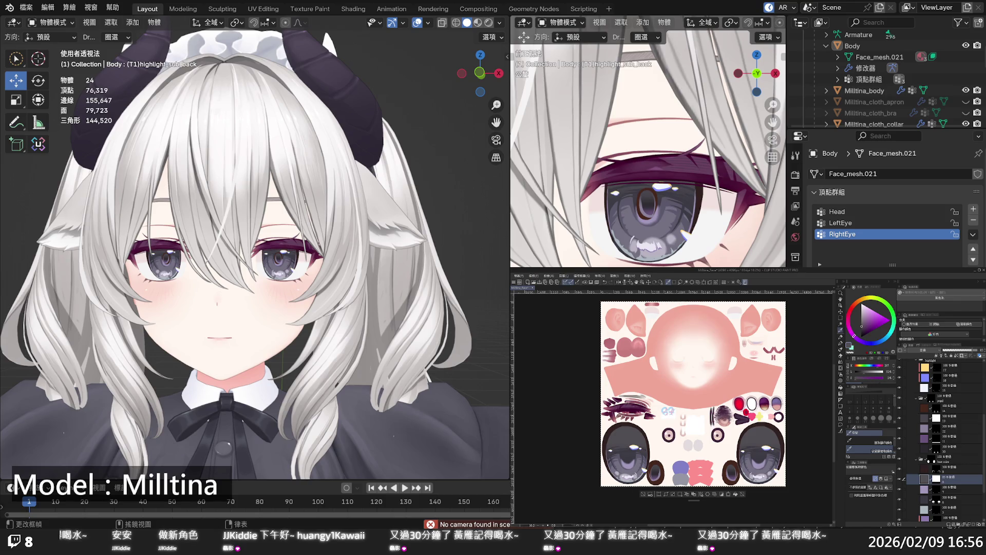
scroll(940, 437, "up", 2)
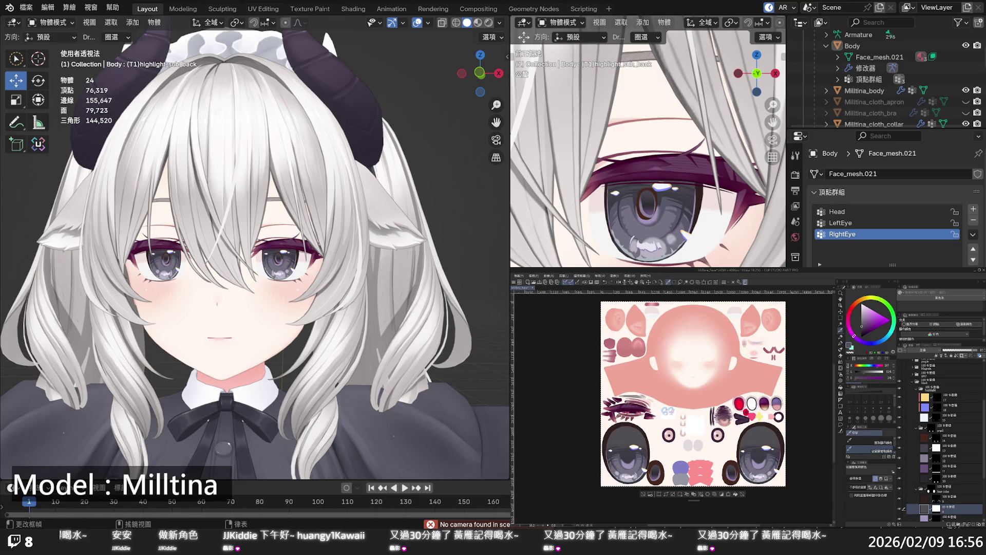
scroll(300, 276, "down", 6)
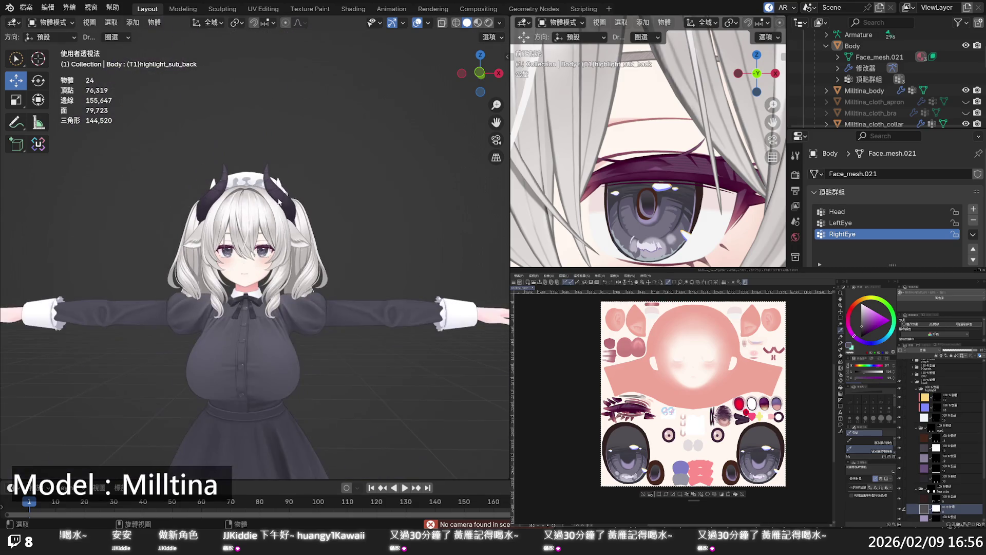
scroll(300, 276, "down", 3)
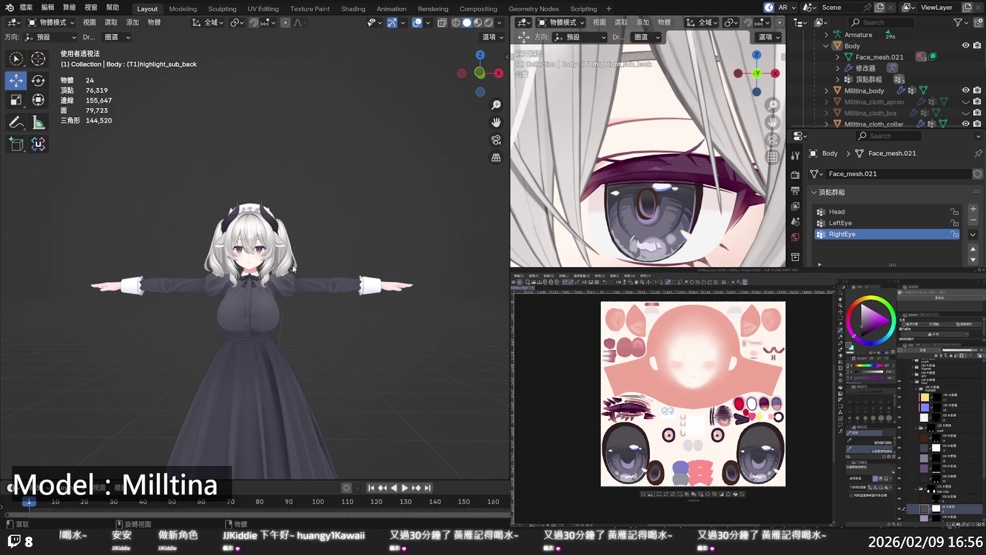
scroll(296, 268, "up", 10)
scroll(291, 268, "up", 3)
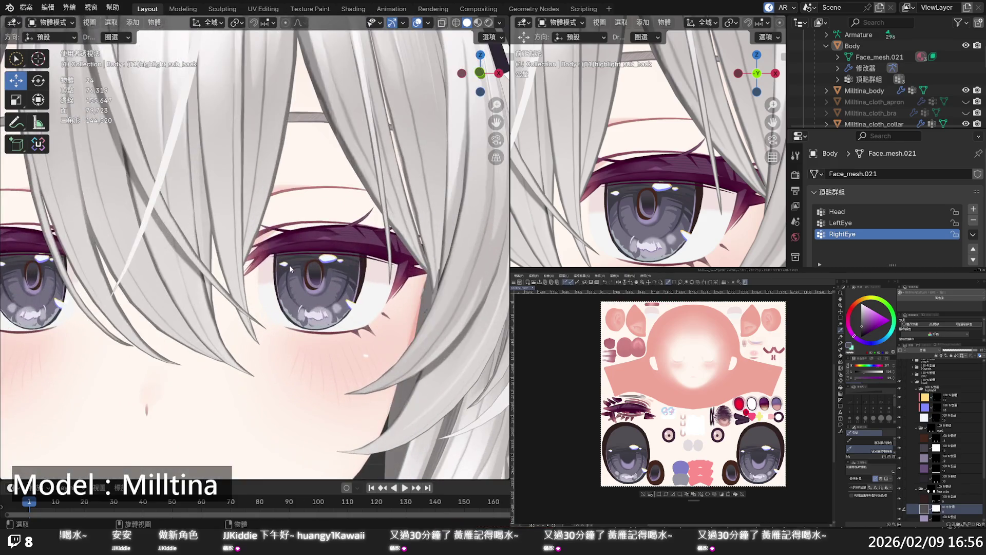
scroll(290, 268, "down", 3)
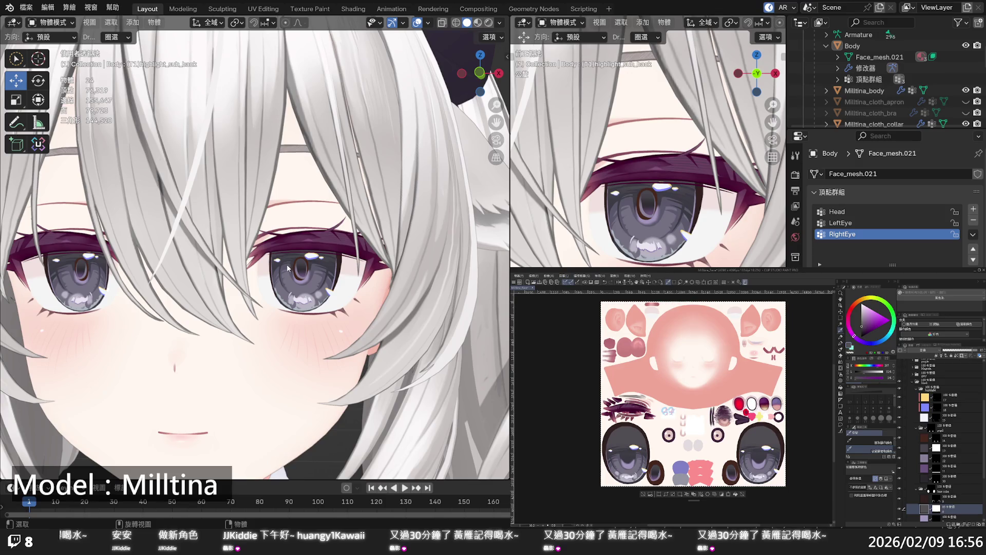
scroll(289, 268, "down", 5)
scroll(292, 282, "down", 5)
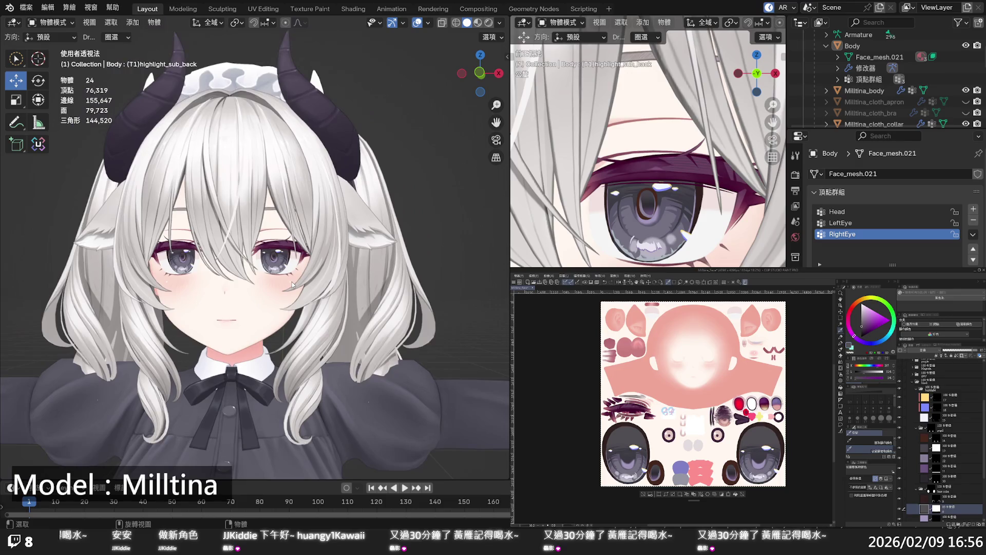
scroll(291, 282, "up", 3)
scroll(291, 281, "up", 4)
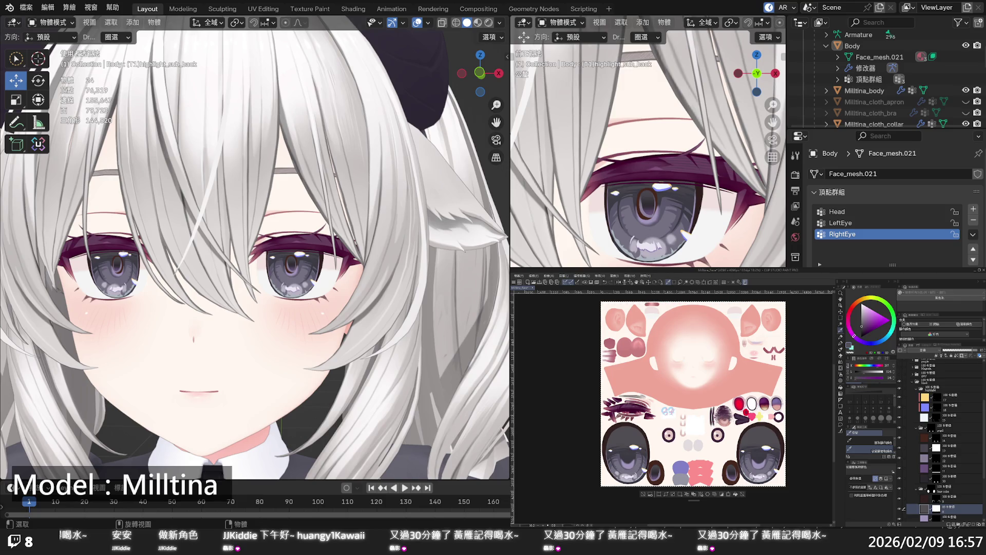
left_click(900, 377)
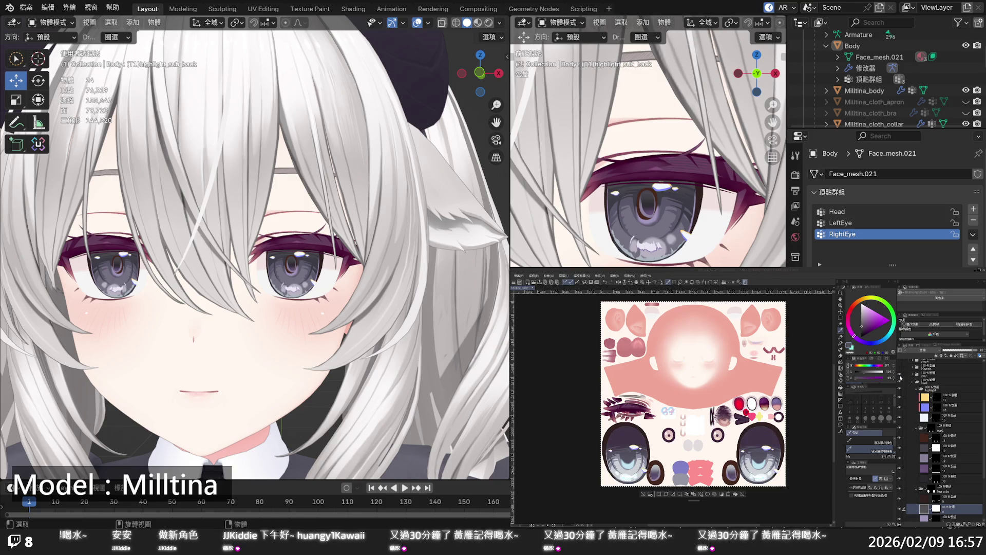
left_click(810, 398)
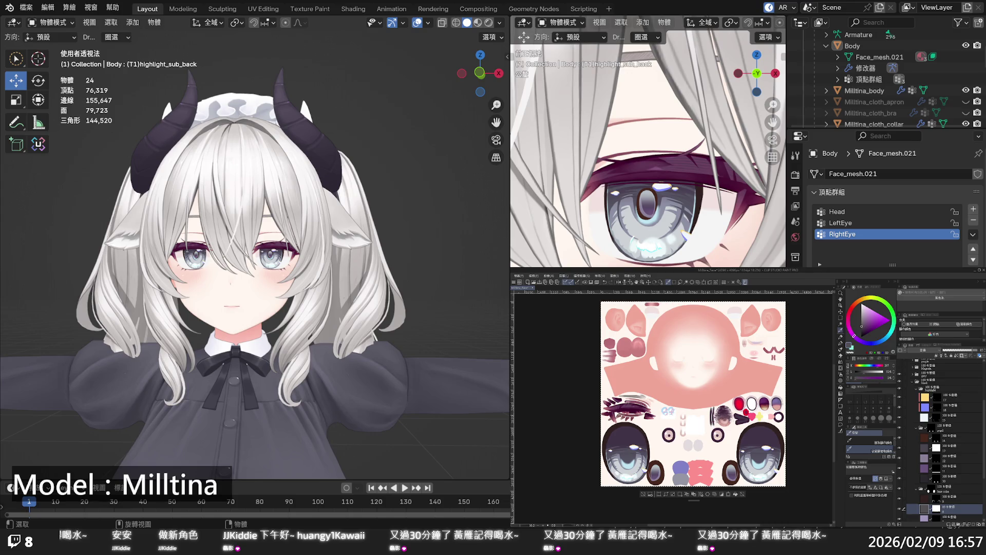
mouse_move(329, 309)
middle_mouse_down()
mouse_move(381, 301)
mouse_move(315, 309)
middle_mouse_up()
scroll(299, 303, "up", 6)
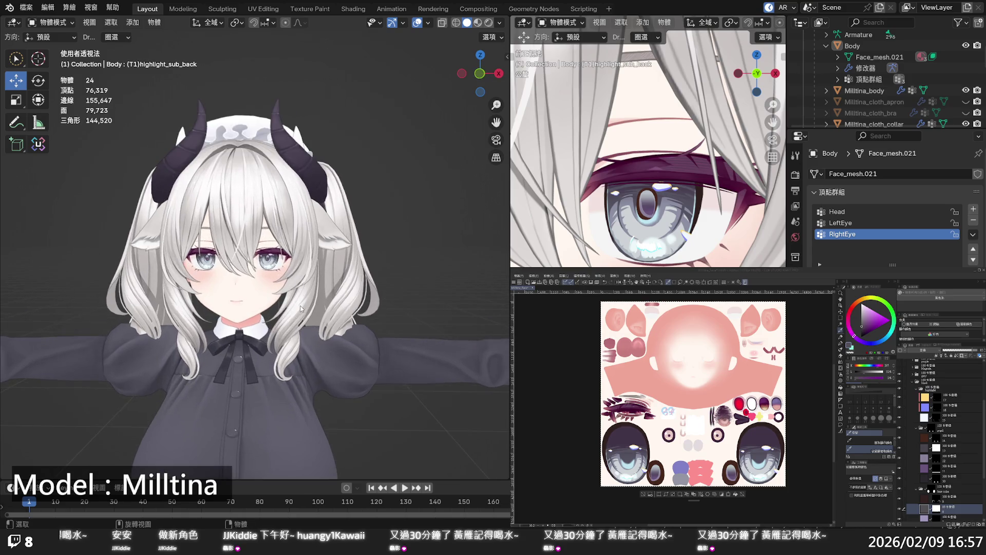
middle_click_drag(296, 303, 392, 413)
key("alt+Tab")
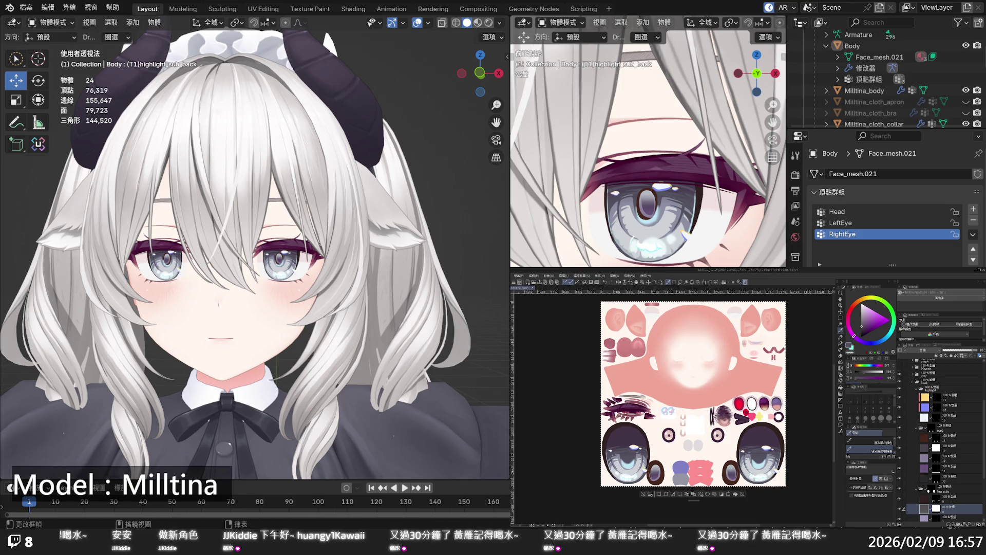
left_click(900, 375)
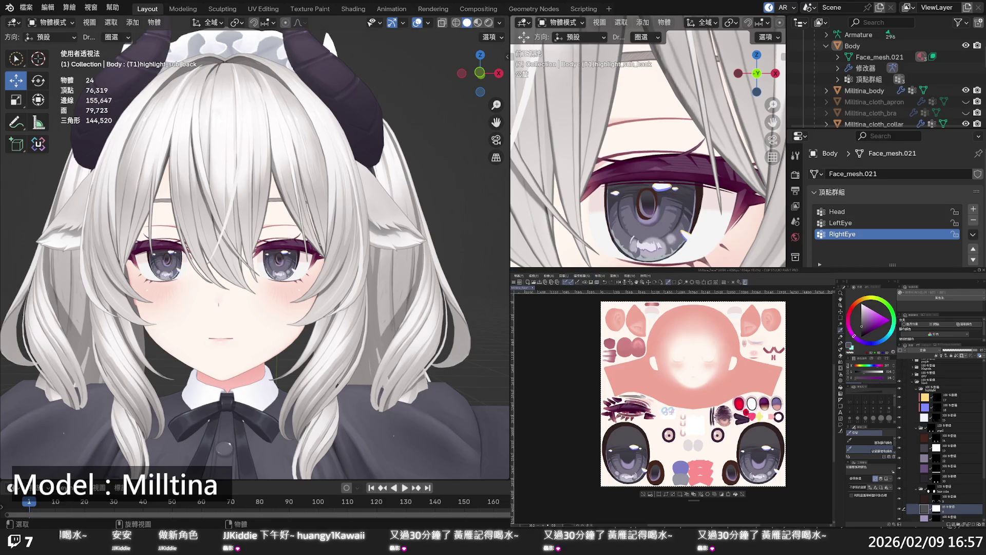
middle_click_drag(292, 226, 289, 277, "ctrl")
scroll(289, 277, "up", 6)
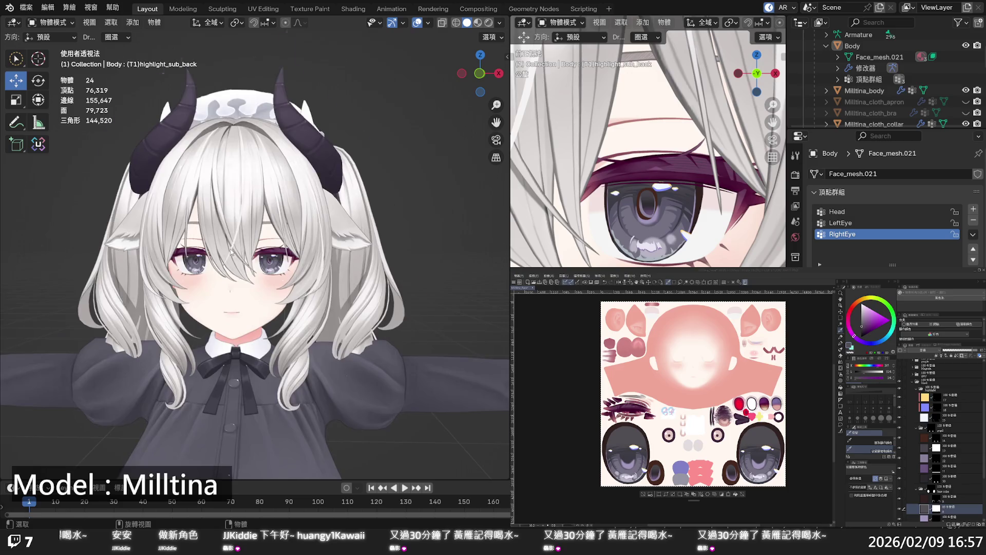
scroll(247, 272, "up", 2)
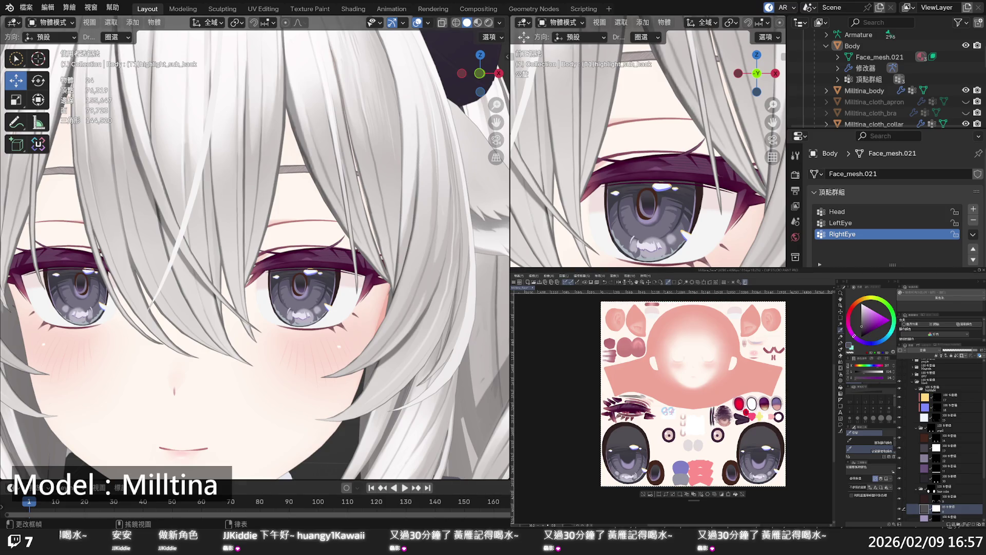
Select the next eye texture layer and set a blue-violet drawing colour, checking the avatar's eyes.
scroll(907, 465, "down", 5)
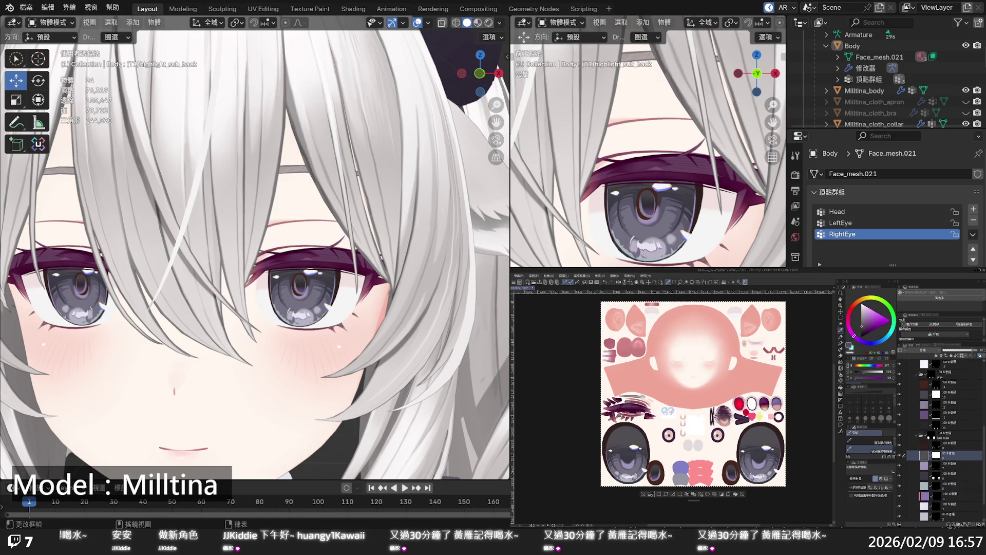
left_click(908, 466)
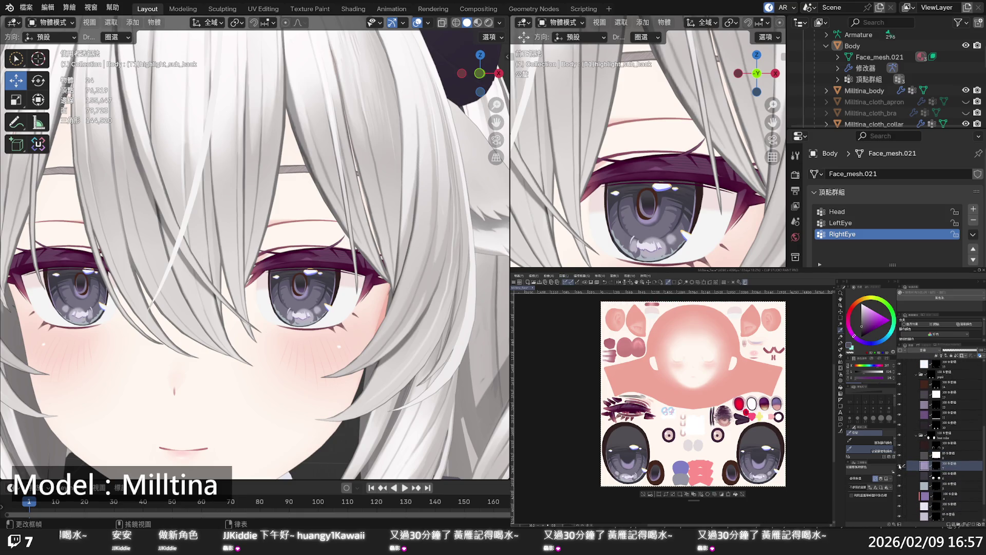
left_click(877, 363)
left_click(872, 343)
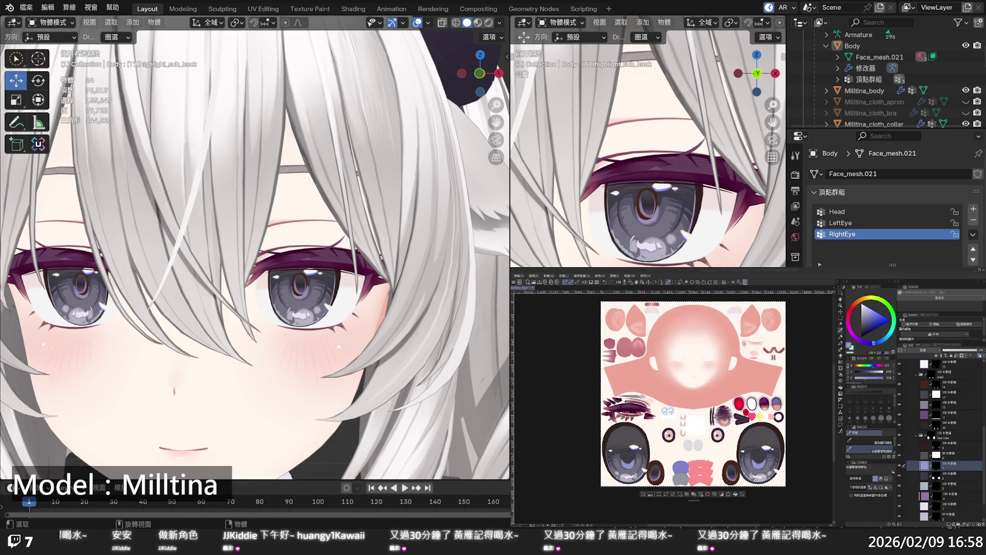
scroll(414, 284, "down", 10)
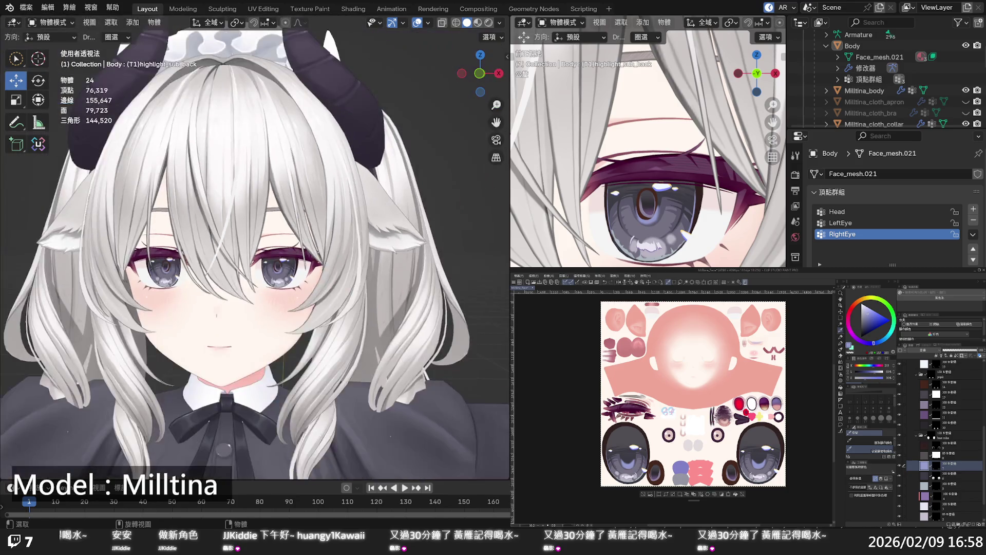
mouse_move(406, 287)
middle_mouse_down()
mouse_move(433, 262)
mouse_move(396, 265)
mouse_move(387, 294)
middle_mouse_up()
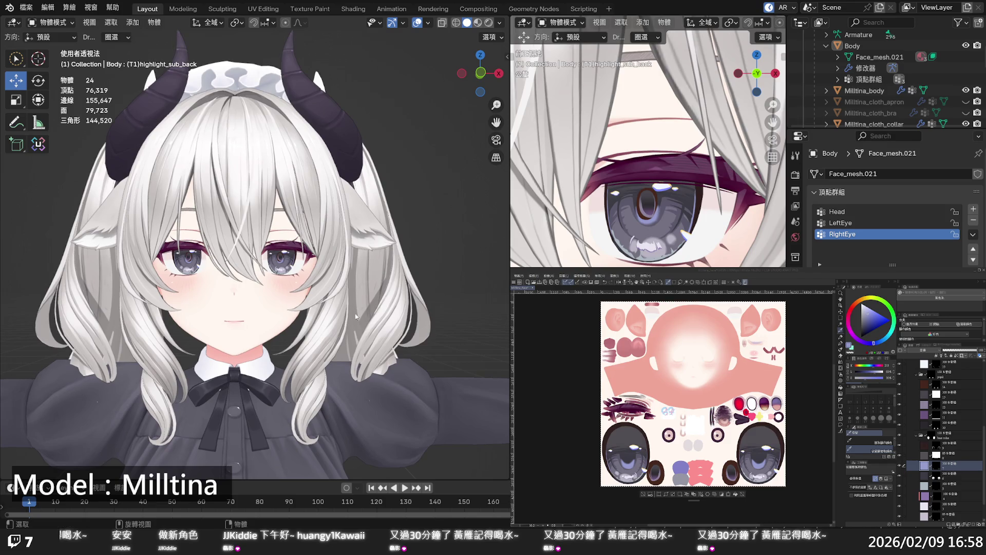
Select the lower layers in the eye stack and switch to a lighter lavender drawing colour.
scroll(304, 313, "up", 5)
scroll(303, 312, "up", 2)
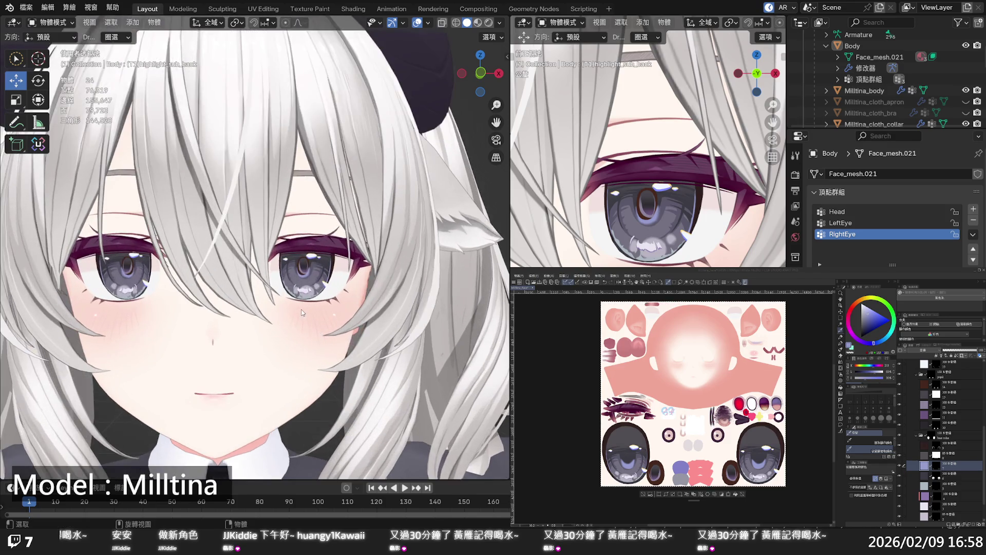
scroll(296, 307, "up", 2)
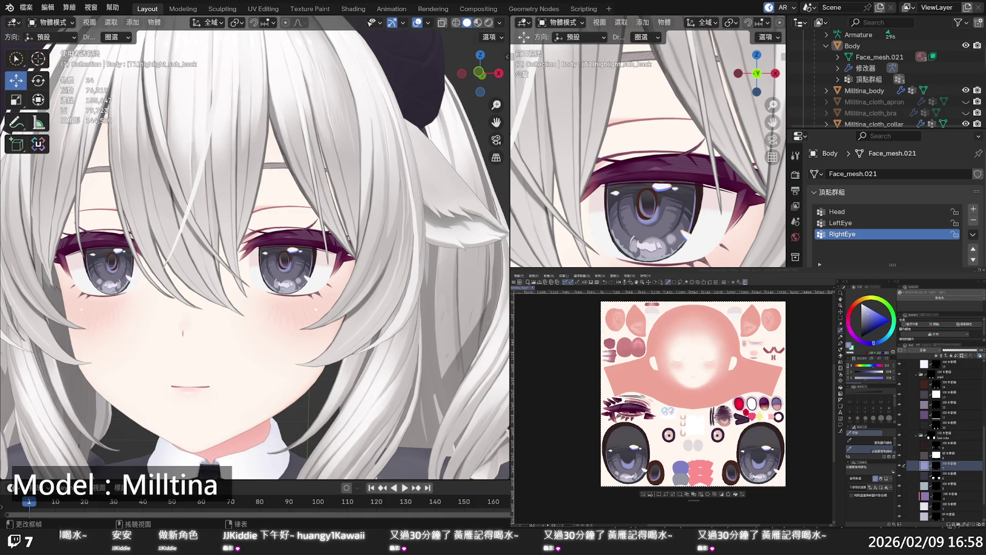
scroll(940, 442, "down", 3)
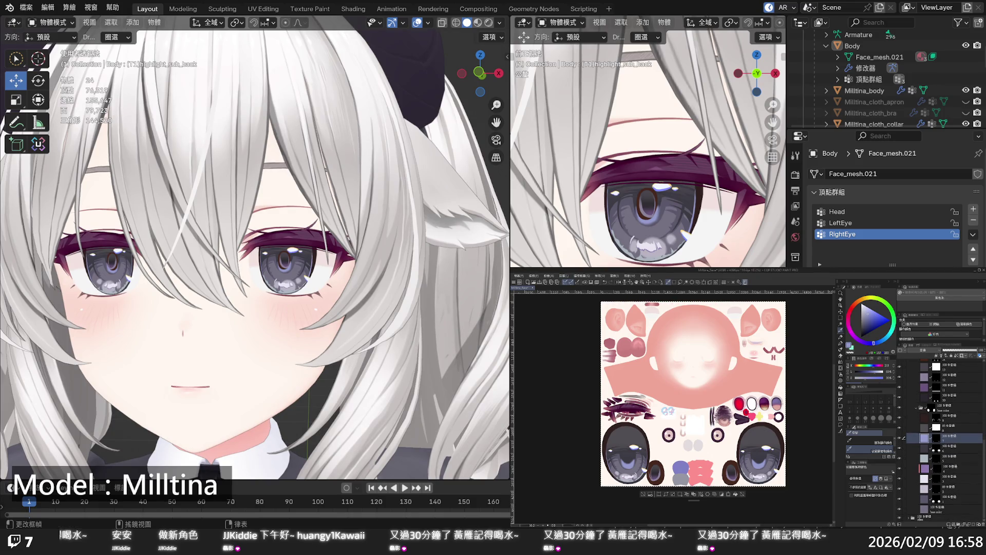
left_click(901, 478)
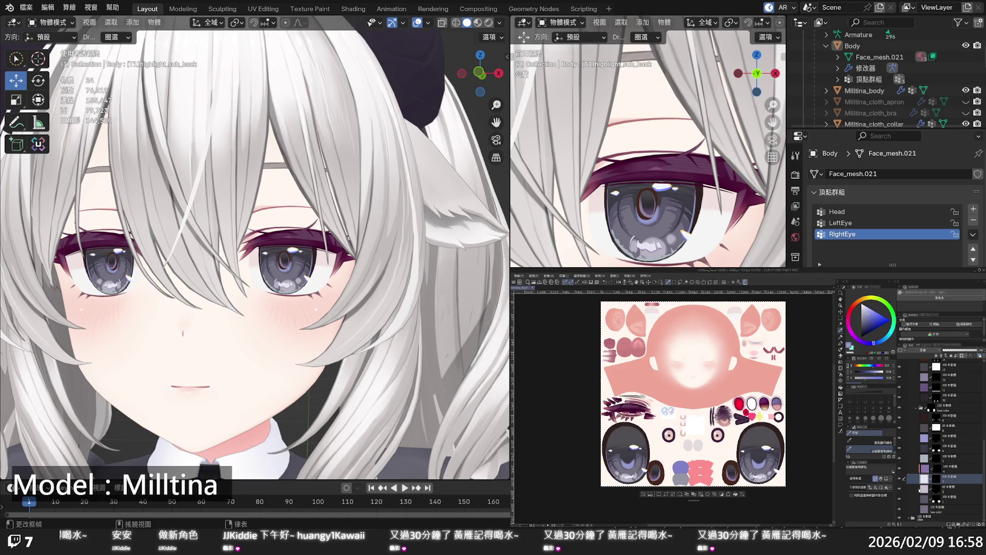
left_click(919, 488)
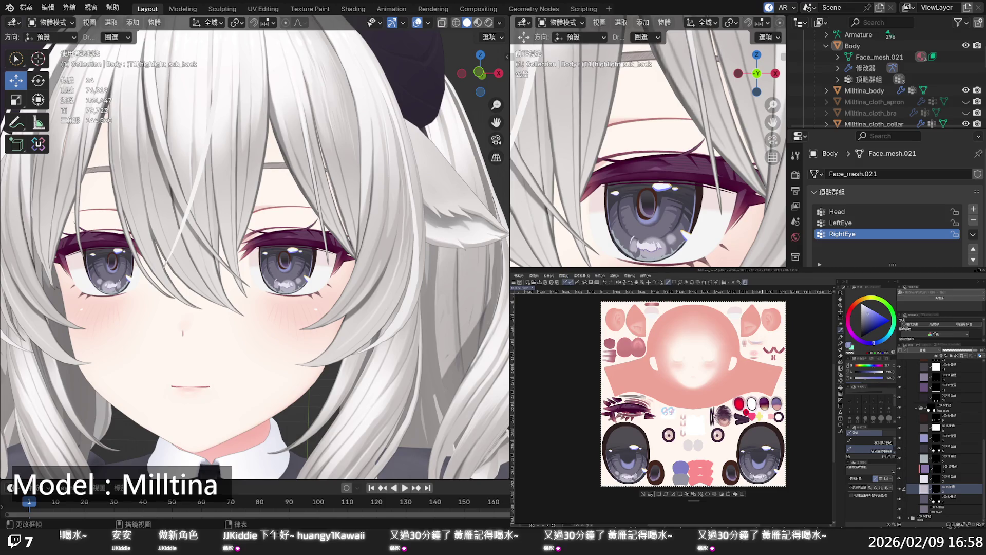
left_click(879, 366)
mouse_move(349, 287)
middle_mouse_down("ctrl")
mouse_move(350, 350)
mouse_move(309, 290)
middle_mouse_up("ctrl")
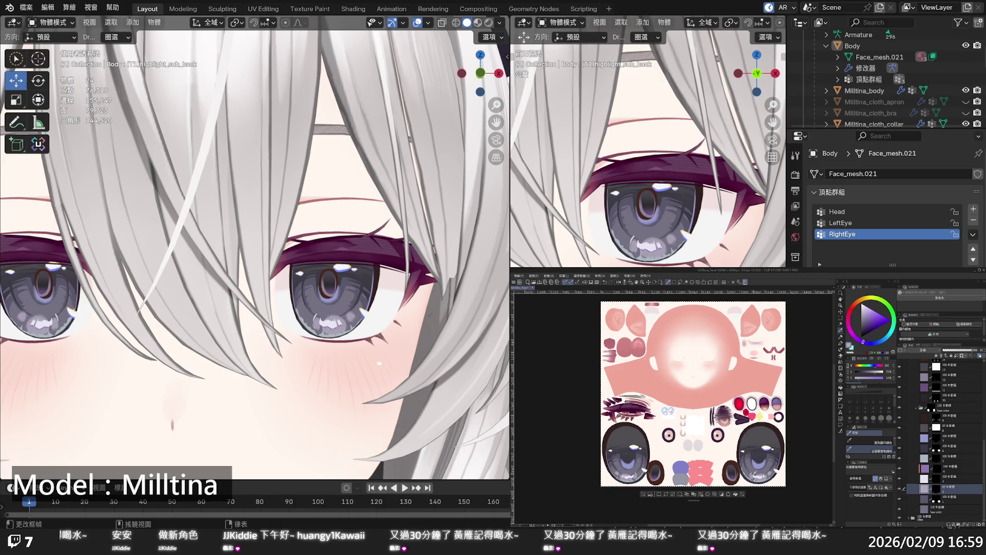
scroll(255, 246, "down", 10)
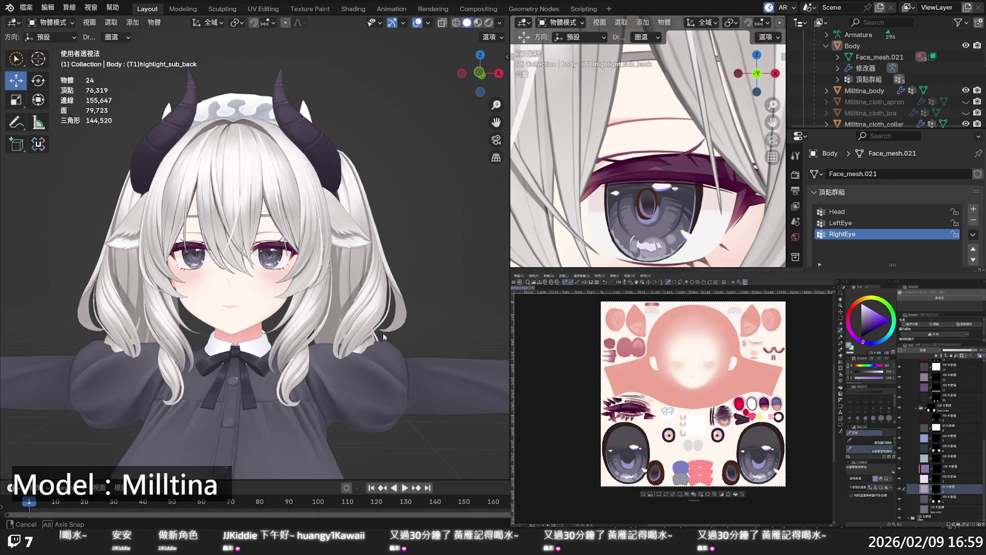
mouse_move(390, 349)
middle_mouse_down()
mouse_move(390, 270)
mouse_move(388, 288)
mouse_move(359, 308)
middle_mouse_up()
scroll(319, 334, "up", 8)
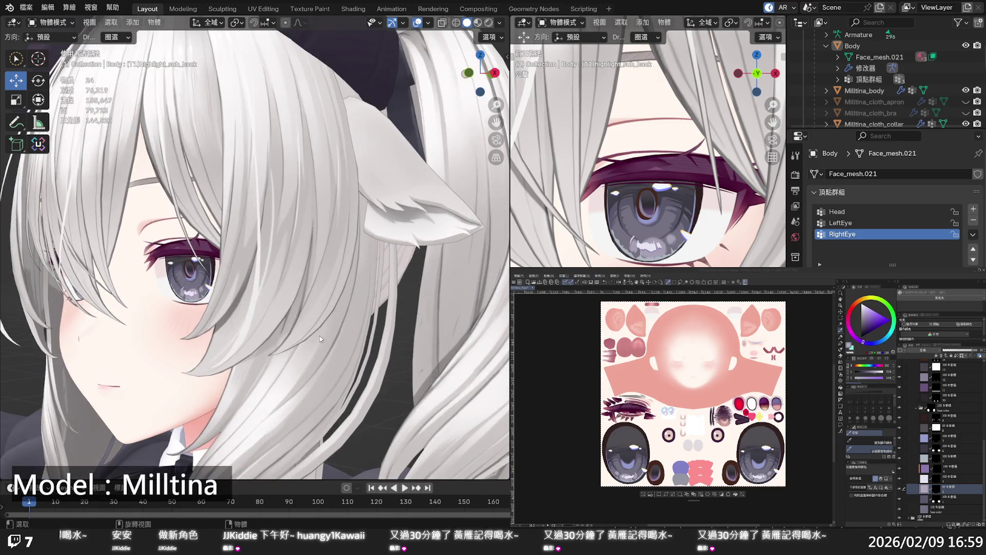
mouse_move(319, 335)
middle_mouse_down()
mouse_move(436, 341)
mouse_move(423, 316)
mouse_move(372, 323)
mouse_move(439, 332)
mouse_move(315, 331)
middle_mouse_up()
scroll(434, 339, "up", 3)
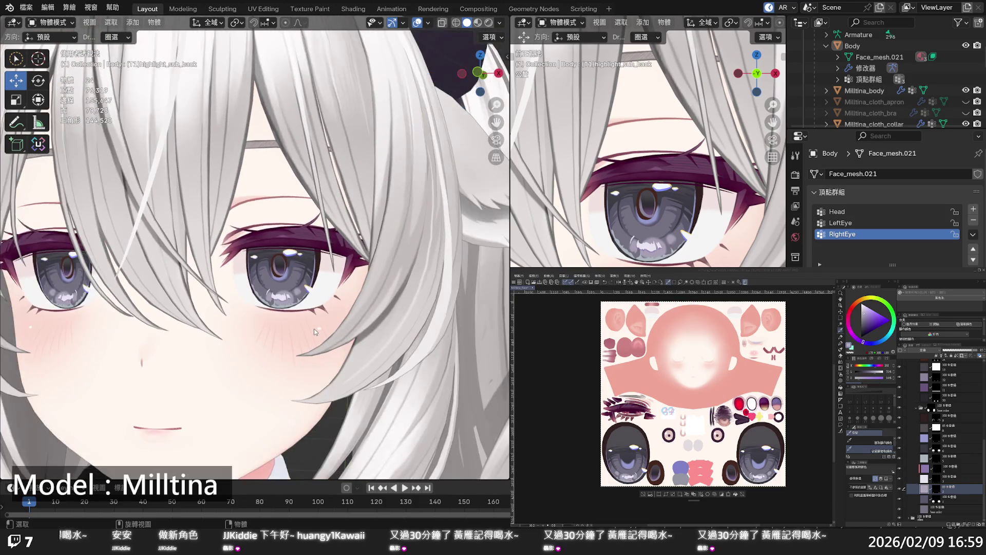
scroll(315, 331, "down", 4)
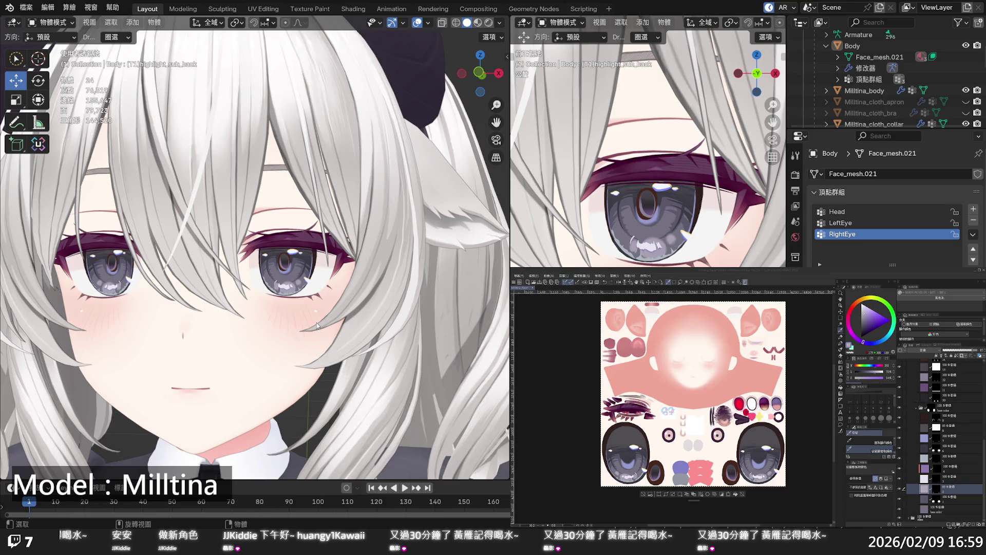
scroll(403, 252, "down", 6)
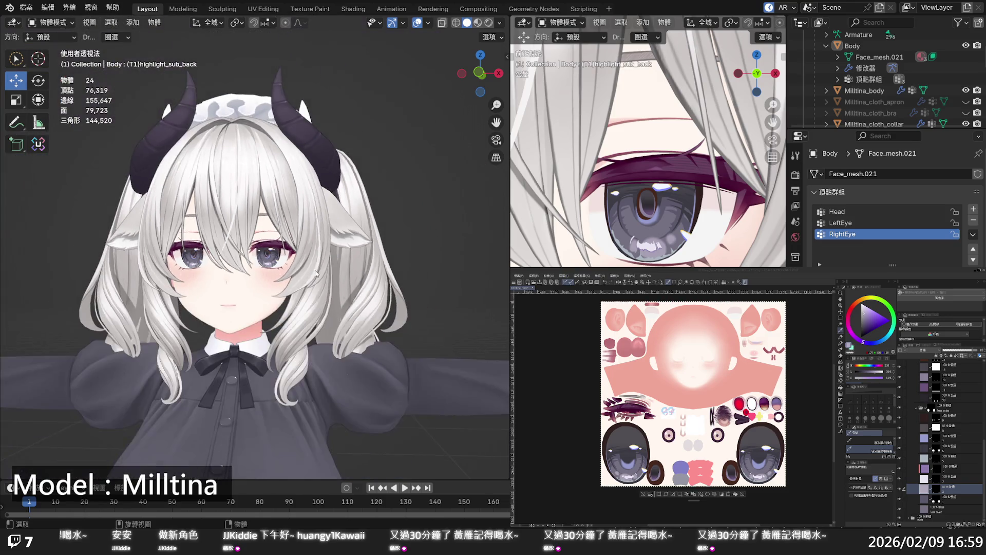
mouse_move(344, 272)
middle_mouse_down()
mouse_move(383, 281)
mouse_move(286, 269)
mouse_move(305, 272)
mouse_move(277, 292)
middle_mouse_up()
scroll(360, 277, "up", 6)
scroll(308, 269, "up", 6)
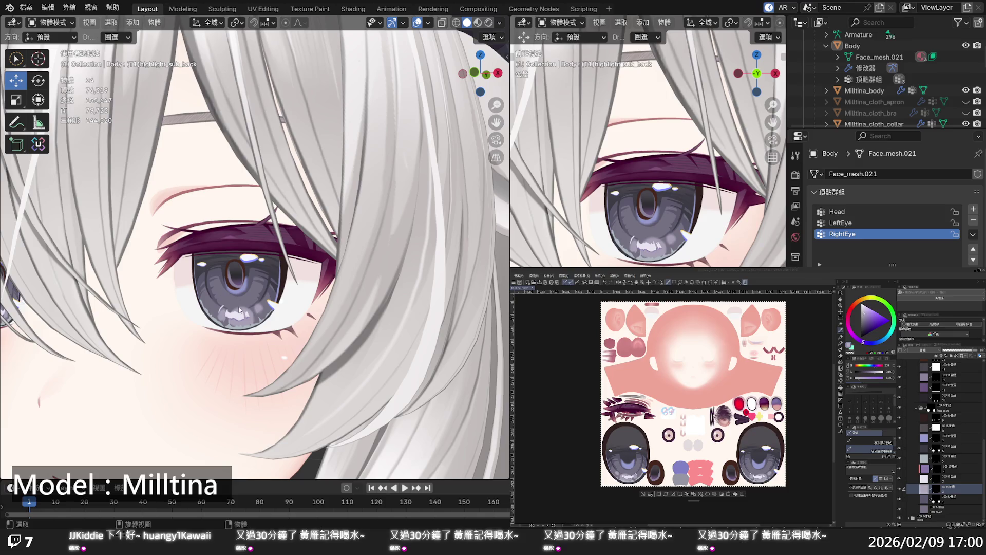
mouse_move(241, 295)
middle_mouse_down()
mouse_move(302, 309)
mouse_move(263, 297)
mouse_move(271, 294)
middle_mouse_up()
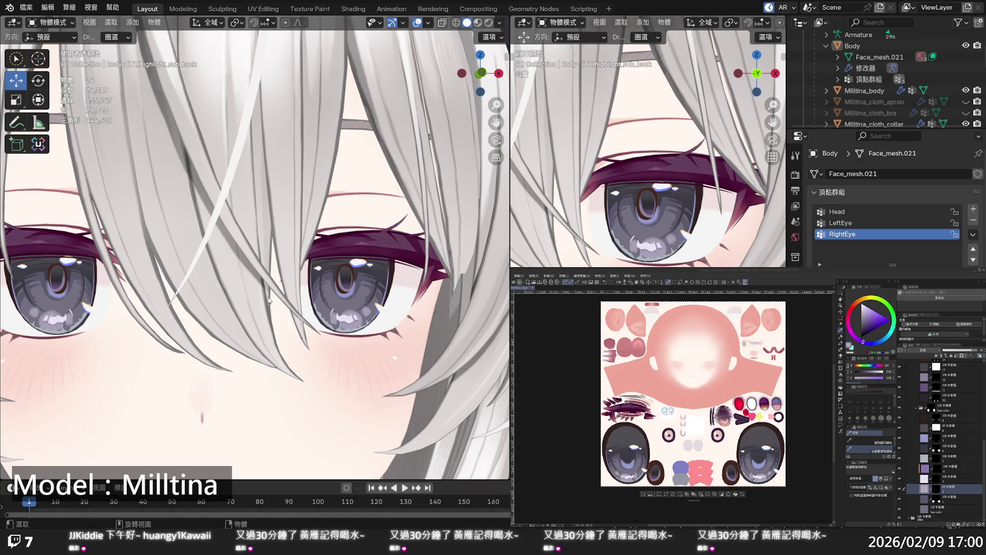
mouse_move(269, 300)
middle_mouse_down()
mouse_move(249, 304)
mouse_move(260, 290)
mouse_move(266, 295)
mouse_move(228, 323)
mouse_move(257, 311)
mouse_move(241, 316)
middle_mouse_up()
scroll(260, 292, "down", 5)
scroll(266, 295, "up", 3)
scroll(228, 323, "up", 1)
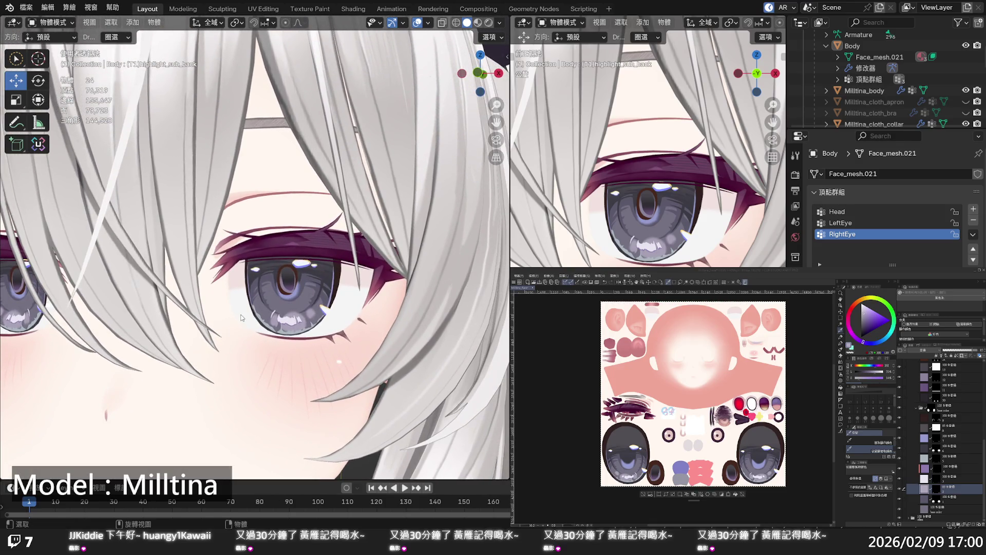
scroll(247, 316, "down", 5)
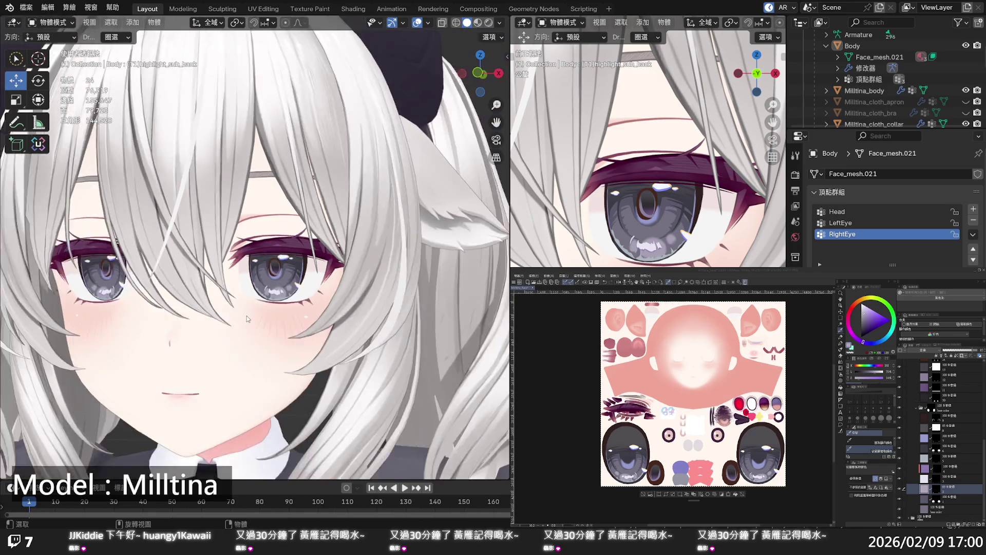
middle_click_drag(246, 316, 263, 316)
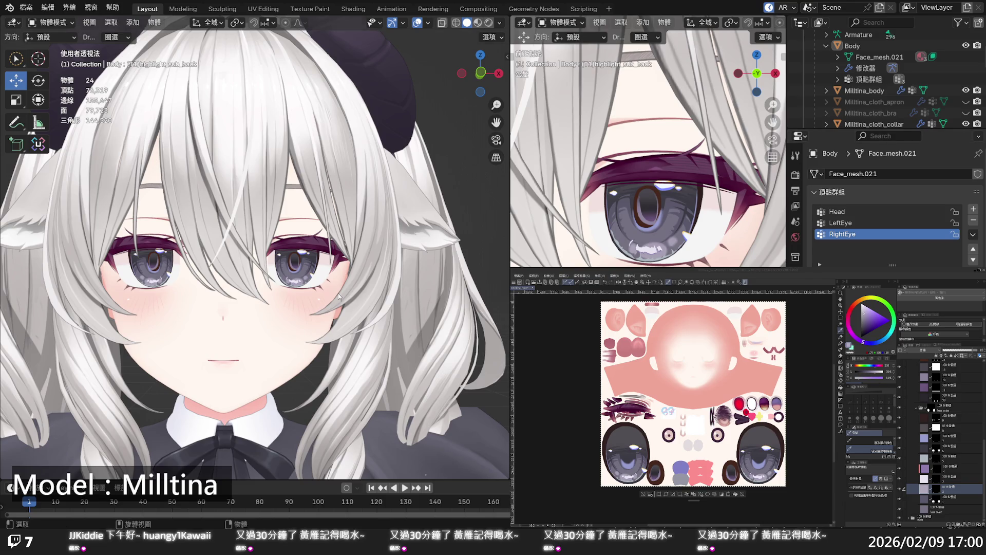
scroll(340, 285, "up", 5)
scroll(358, 282, "down", 2)
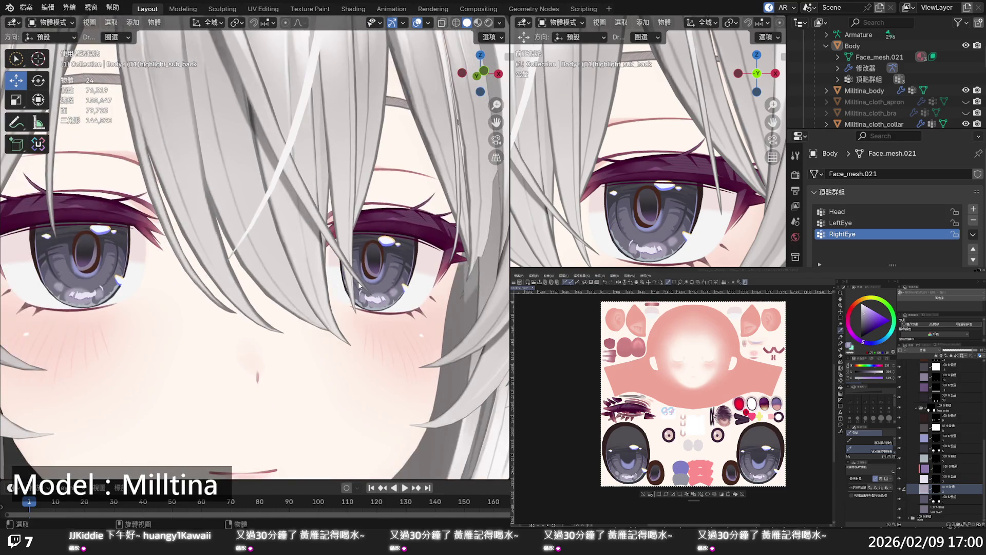
middle_click_drag(358, 282, 402, 288)
scroll(380, 292, "down", 8)
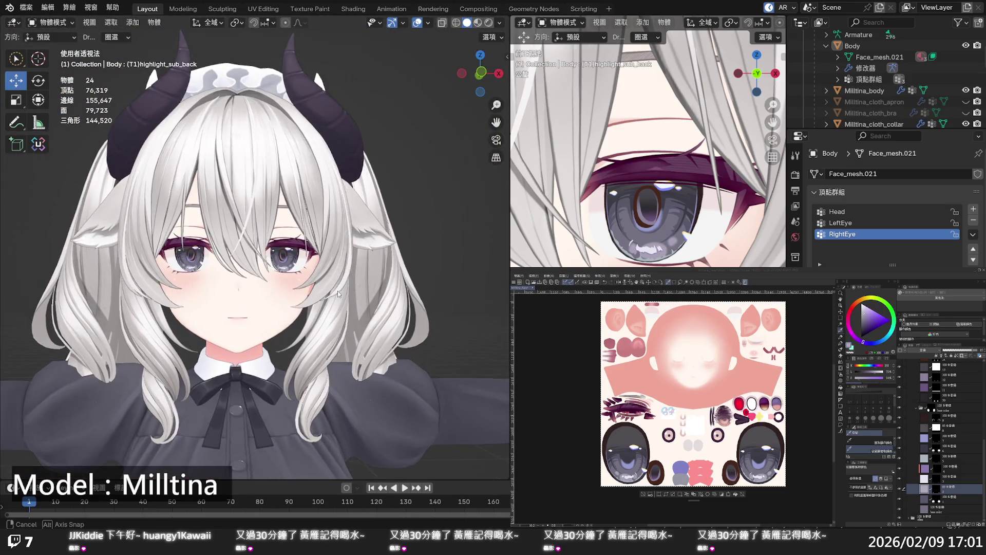
middle_click_drag(337, 290, 325, 294)
scroll(318, 290, "up", 3)
scroll(319, 291, "up", 5)
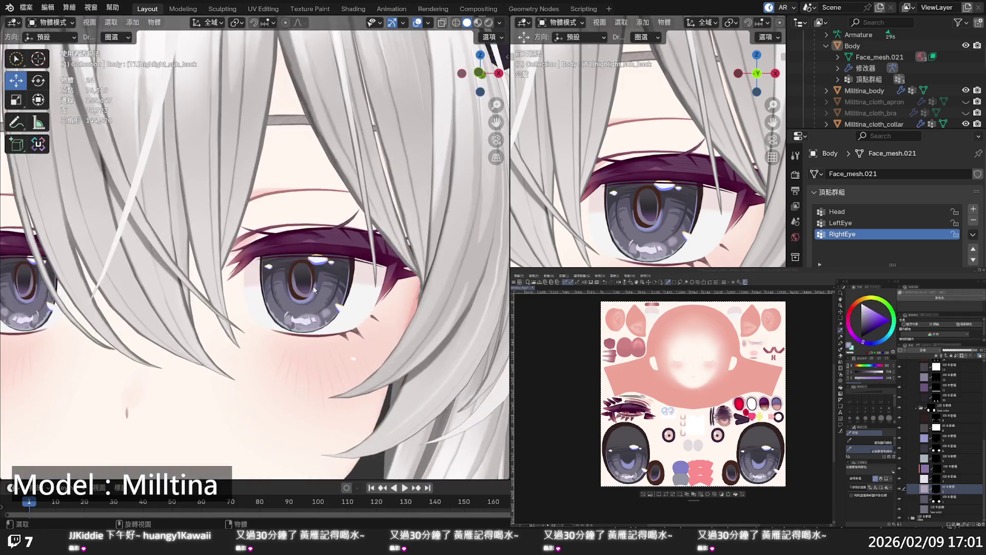
scroll(312, 285, "down", 8)
scroll(311, 289, "up", 8)
Frame the avatar's head in a frontal view and save the Blender scene.
key("KP_Decimal")
middle_click_drag(343, 307, 359, 313)
key("ctrl+s")
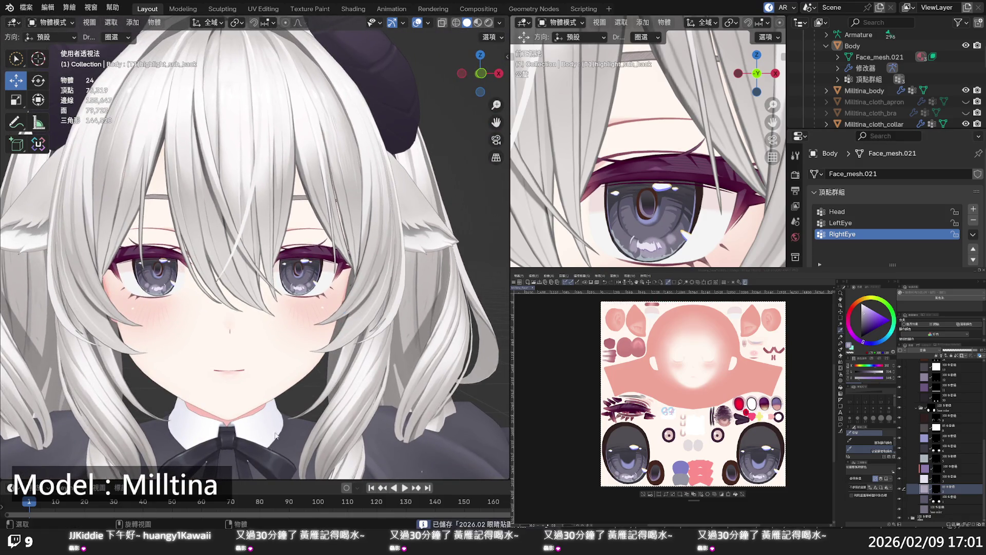
Frame the avatar's whole body in the viewport and zoom in on it.
left_click(541, 282)
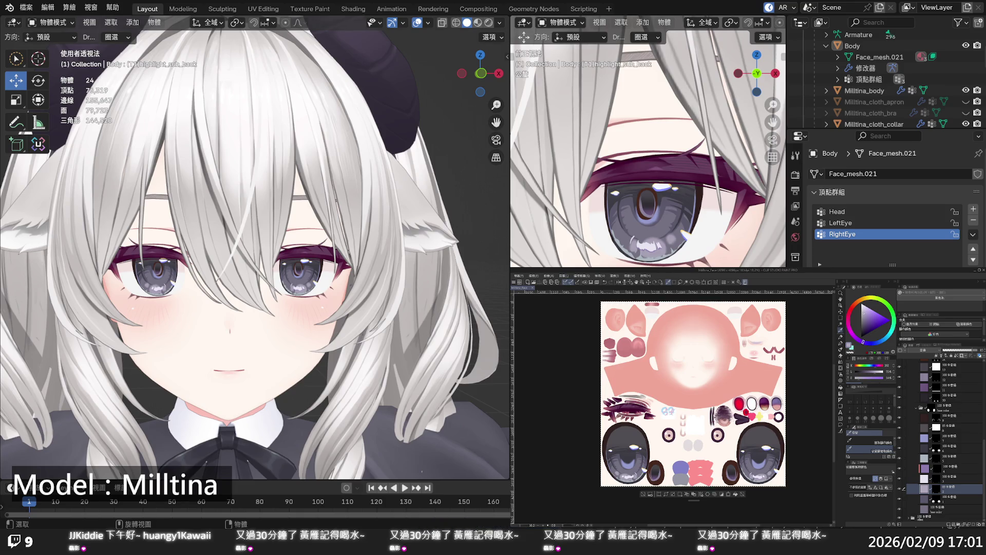
key("Home")
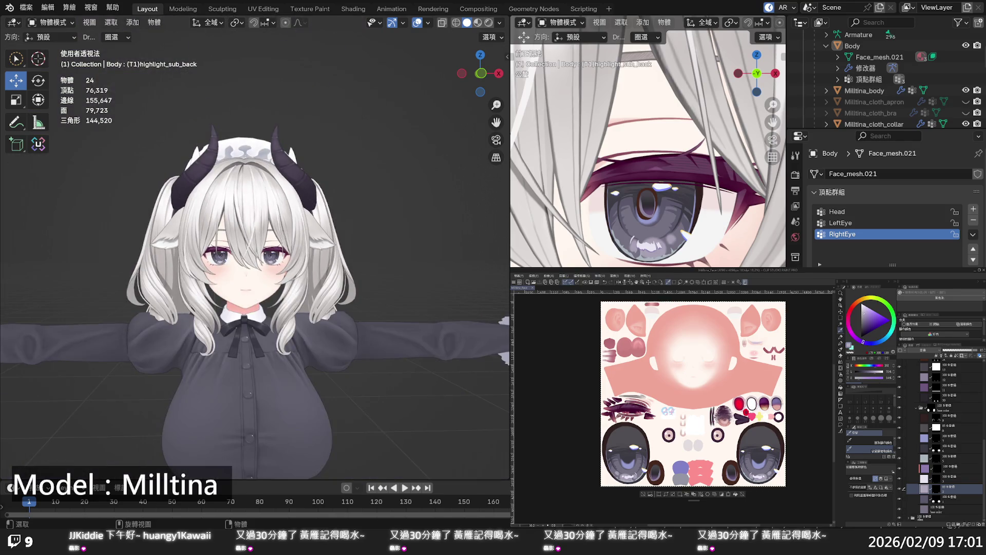
scroll(355, 276, "up", 1)
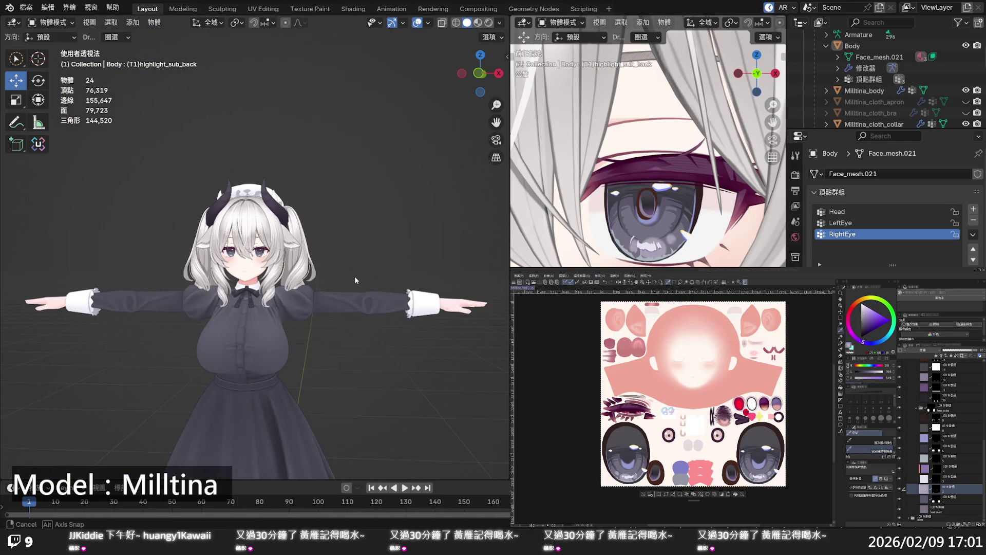
scroll(354, 276, "up", 3)
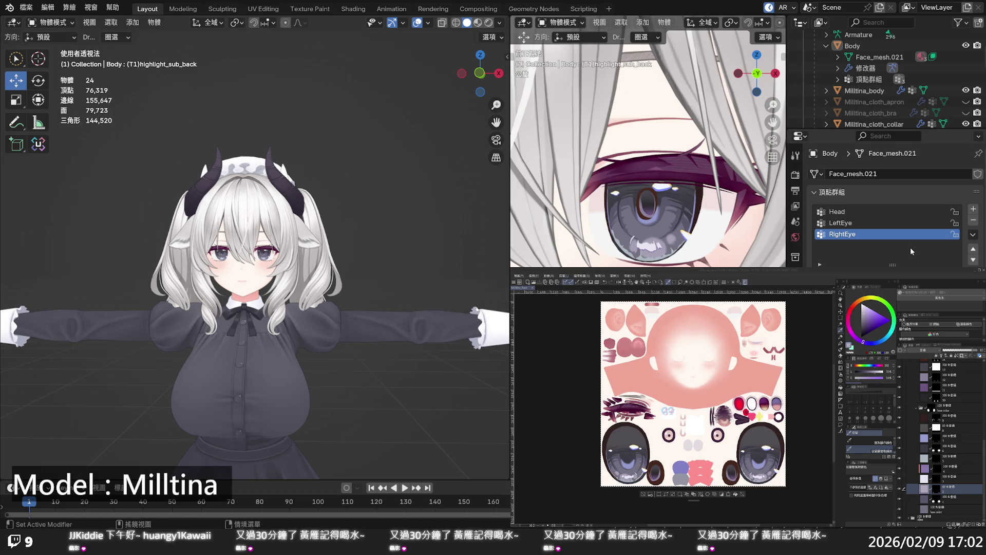
Select layer 16 in the highlight folder and fill it with a fully saturated red.
scroll(940, 437, "up", 5)
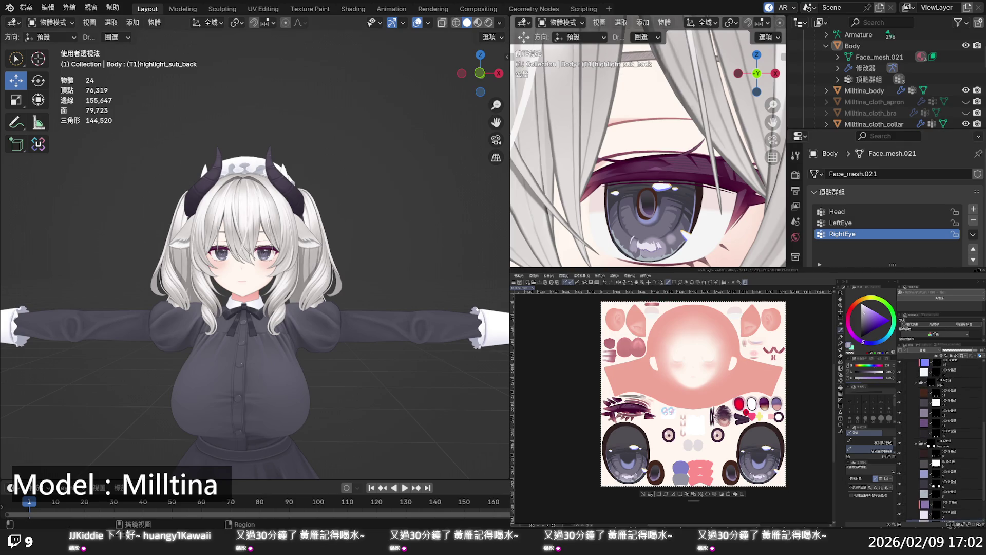
left_click(927, 391)
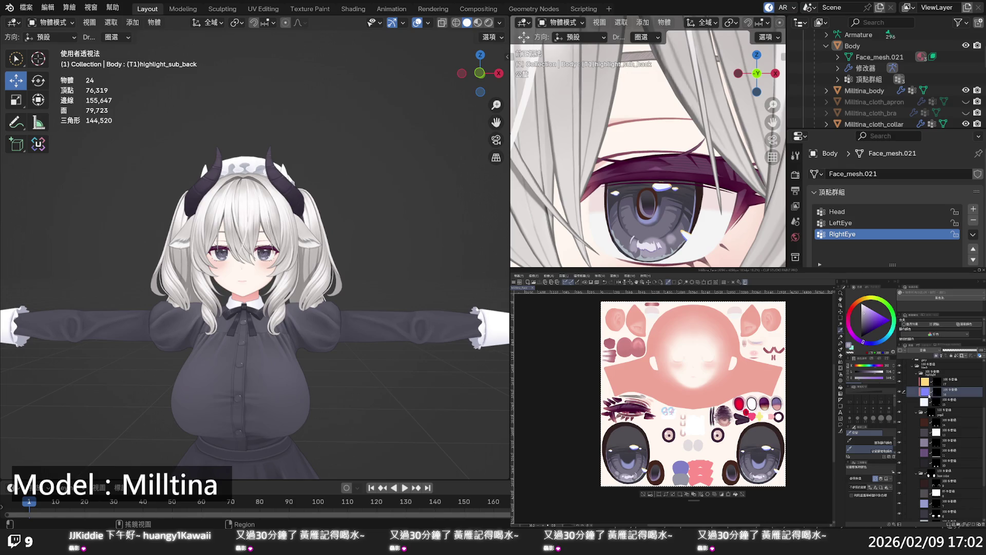
left_click(853, 309)
left_click_drag(852, 309, 850, 312)
left_click(883, 312)
left_click(736, 495)
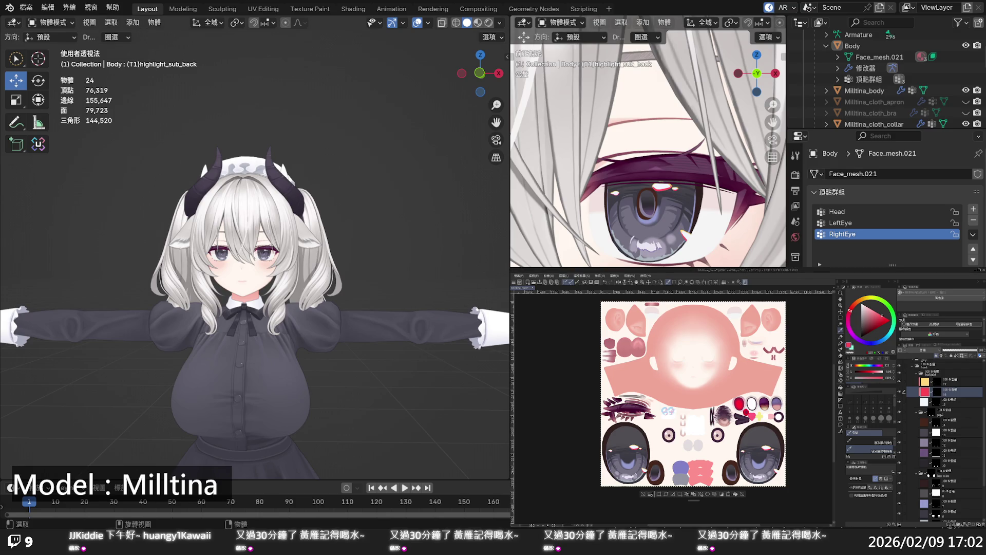
scroll(253, 247, "up", 6)
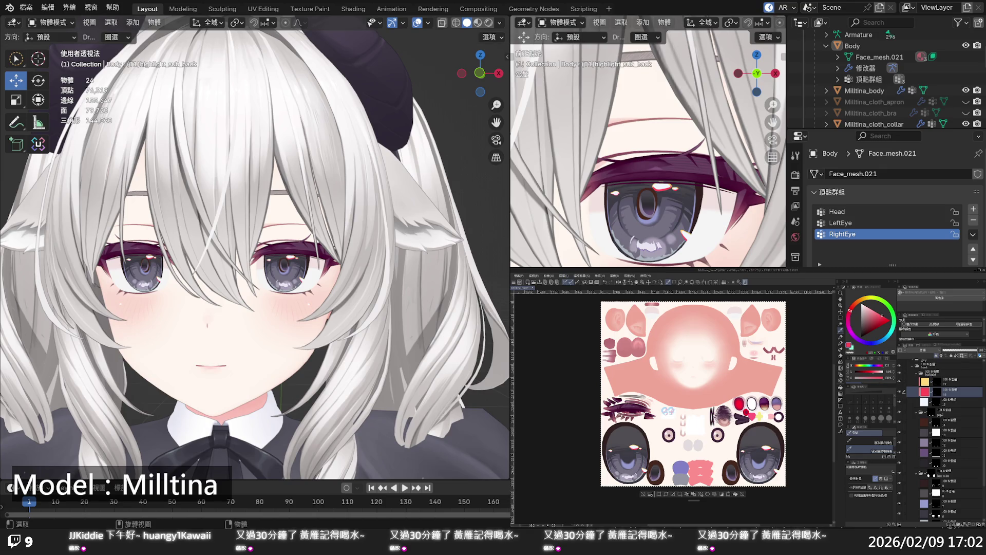
Select layer 17 above the red layer and give it the red colour.
scroll(255, 247, "down", 5)
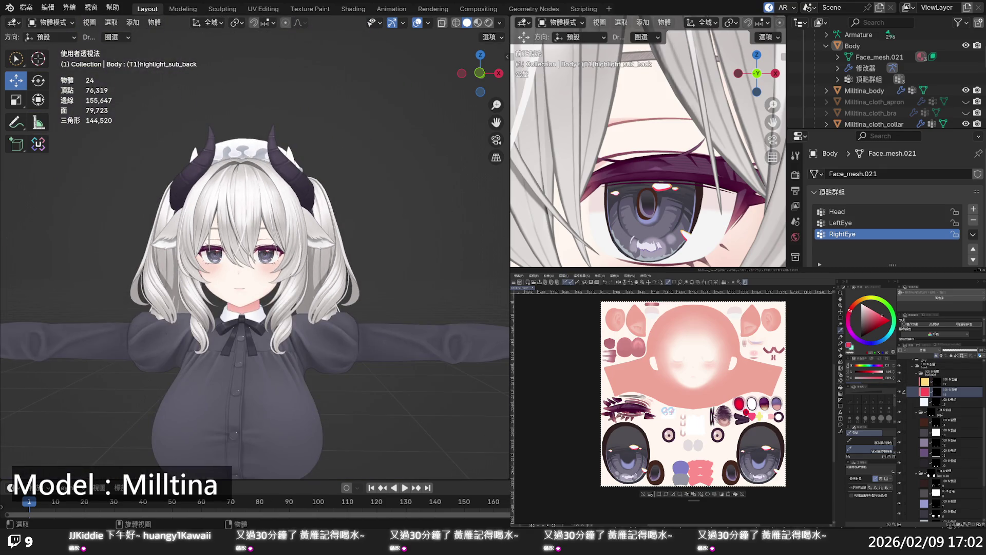
scroll(255, 246, "up", 5)
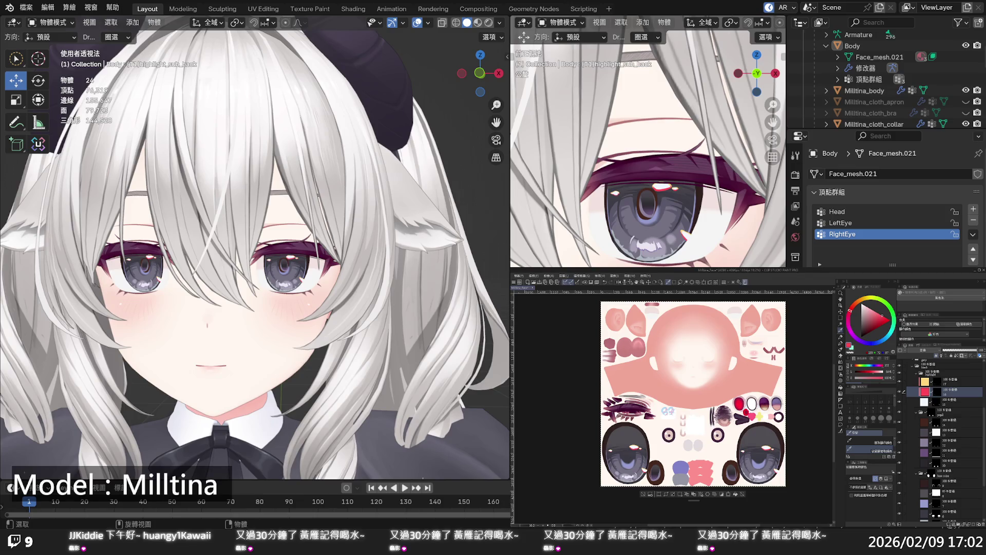
scroll(255, 247, "up", 4)
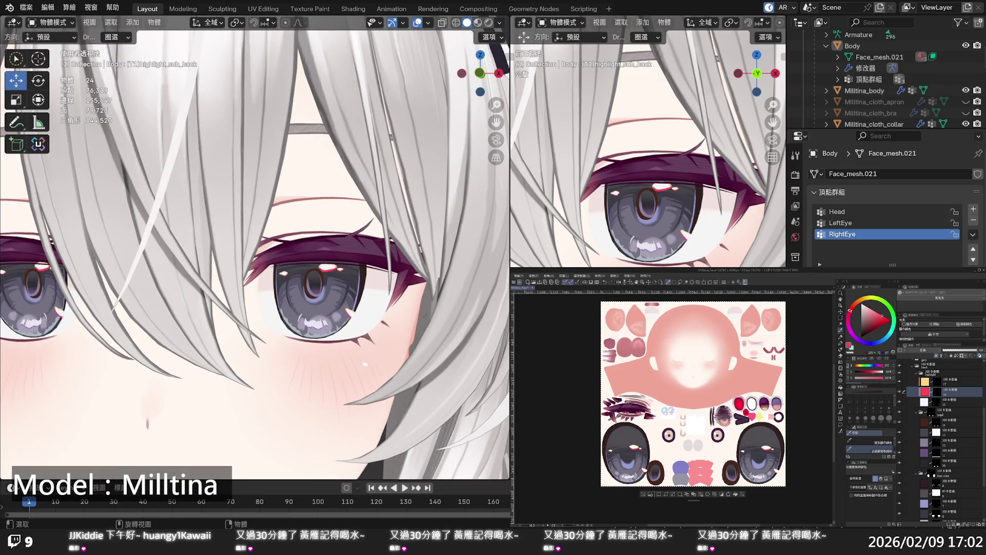
left_click(927, 382)
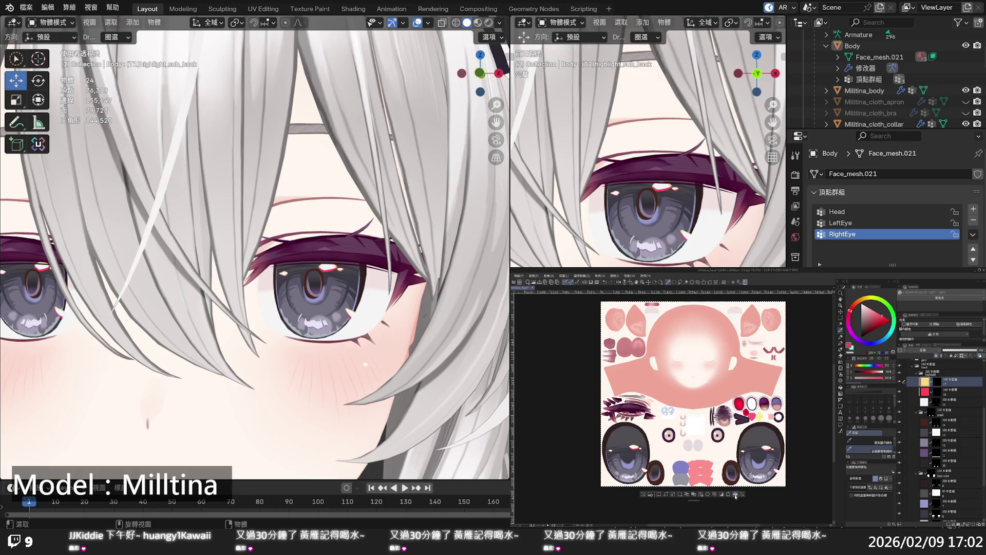
key("ctrl+z")
key("ctrl+z")
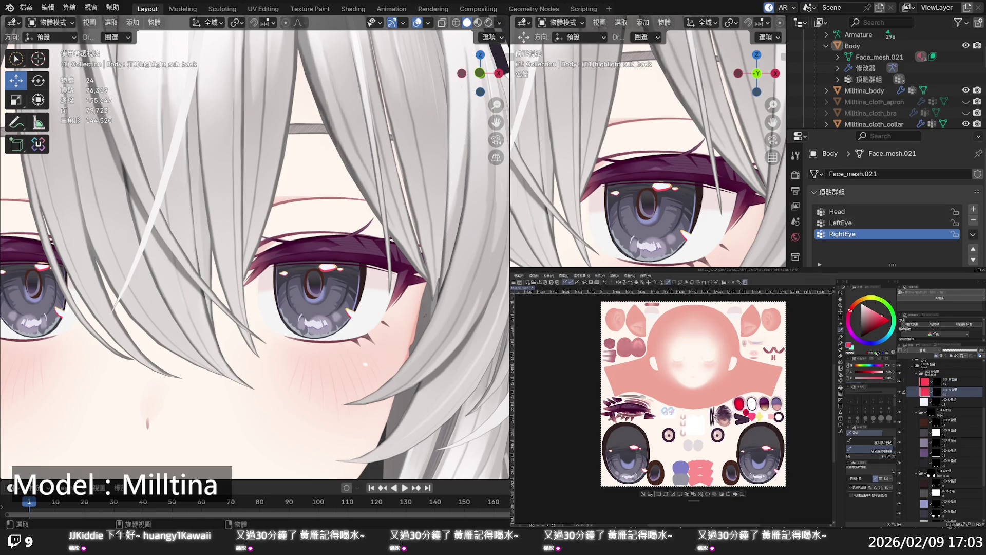
Fill layer 16 with blue-purple, save the texture, and zoom Blender in on the eyes.
left_click(867, 344)
left_click(735, 494)
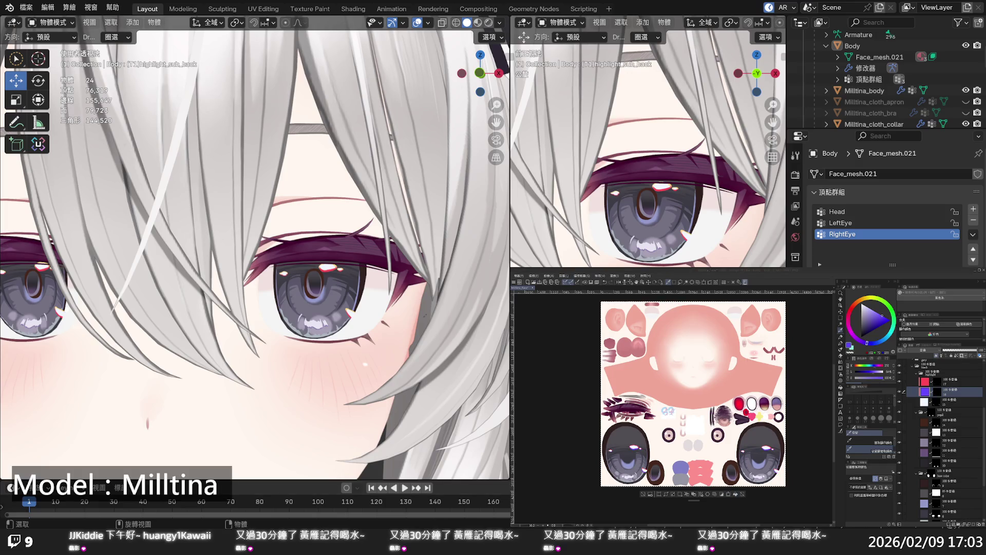
key("ctrl+s")
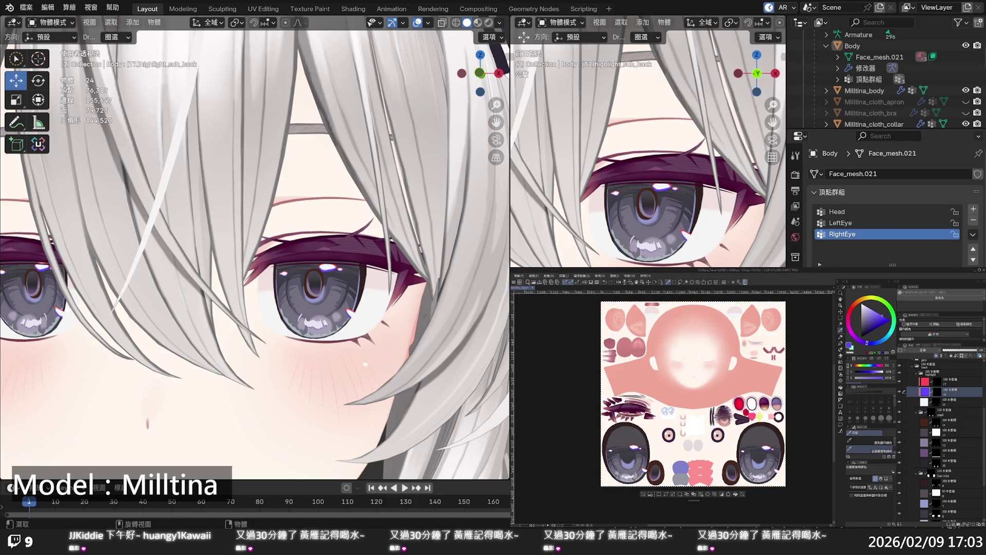
scroll(256, 246, "down", 5)
scroll(255, 247, "down", 3)
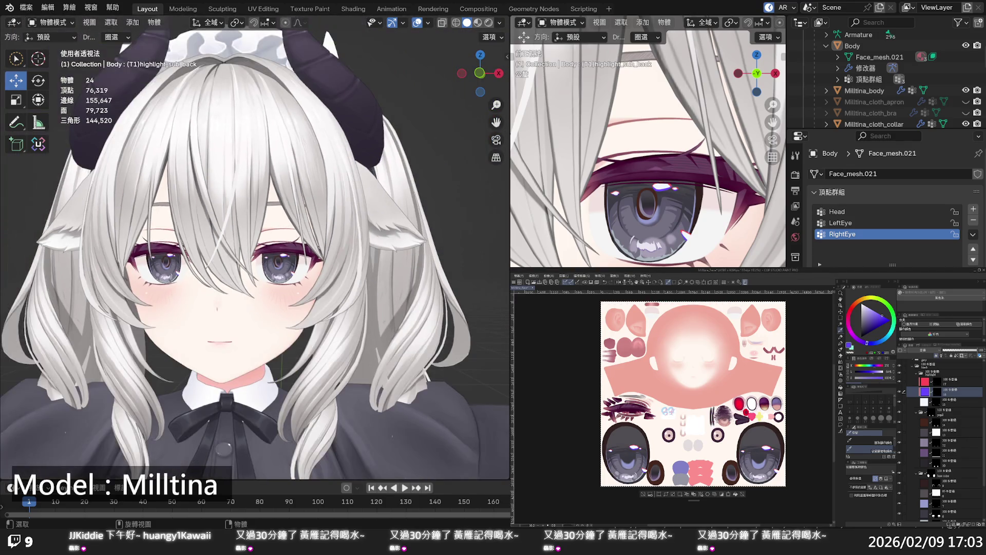
scroll(255, 246, "down", 2)
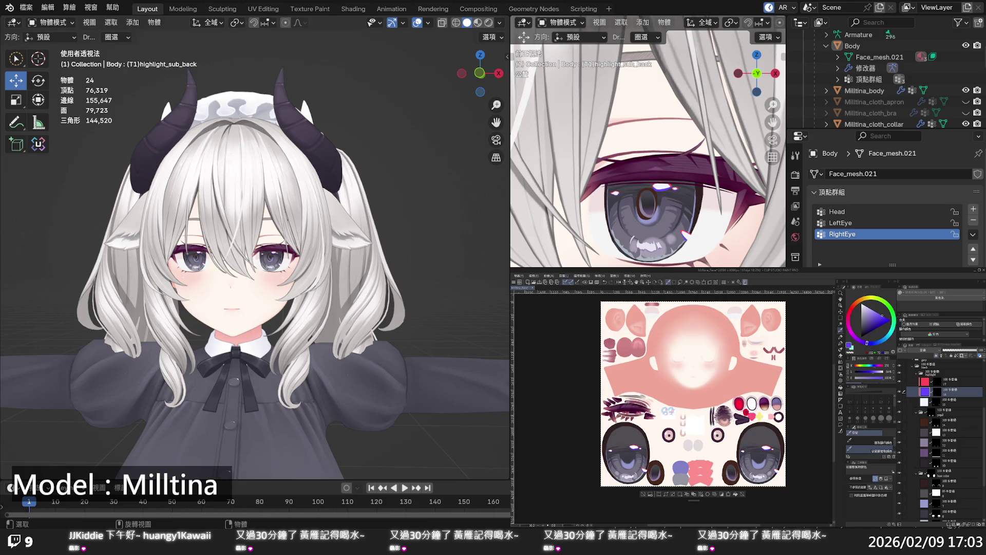
Eyedrop a dark grey from the eye texture on a lower layer and shift its hue to blue.
scroll(935, 436, "down", 3)
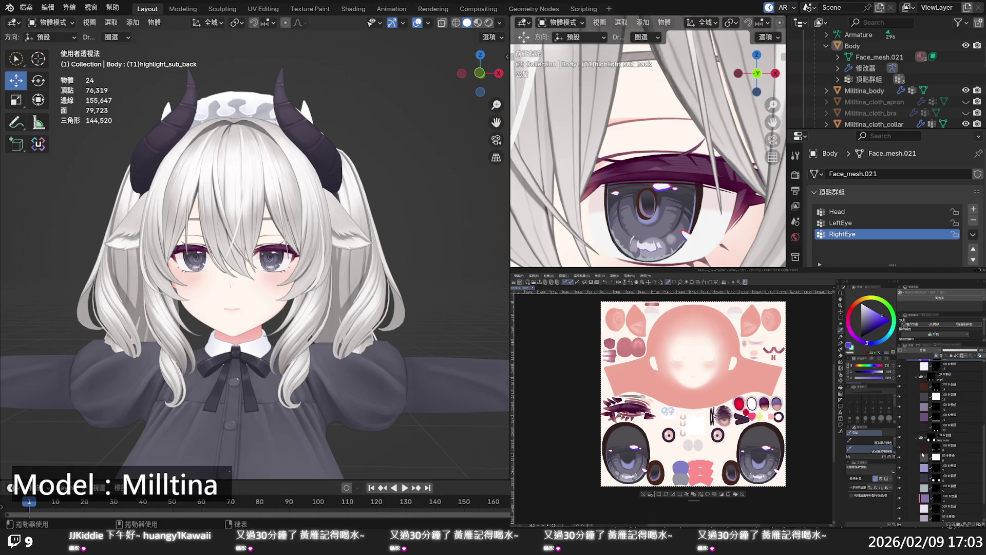
left_click(925, 457)
left_click(899, 458)
left_click(900, 458)
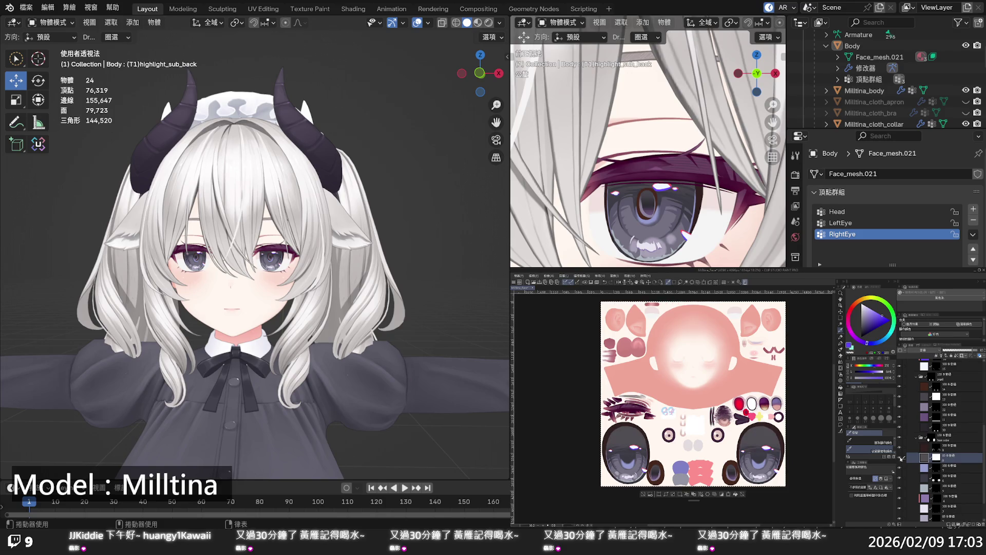
left_click(759, 432, "alt")
left_click(882, 341)
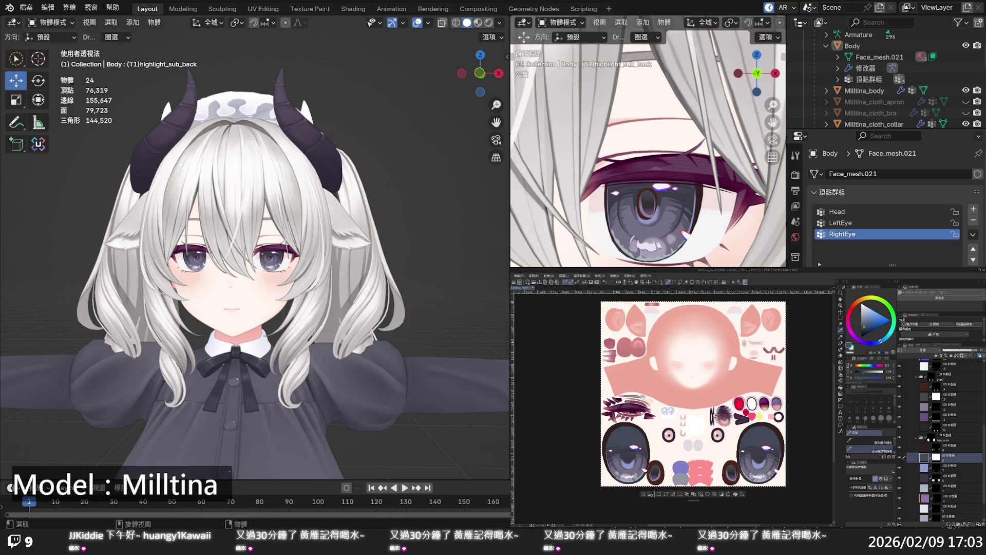
scroll(255, 252, "down", 4)
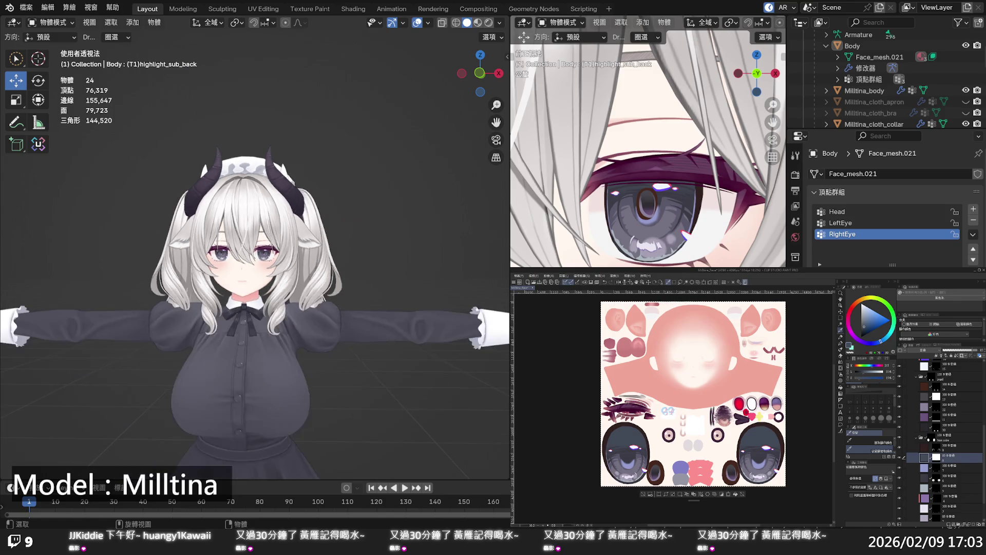
scroll(254, 251, "up", 6)
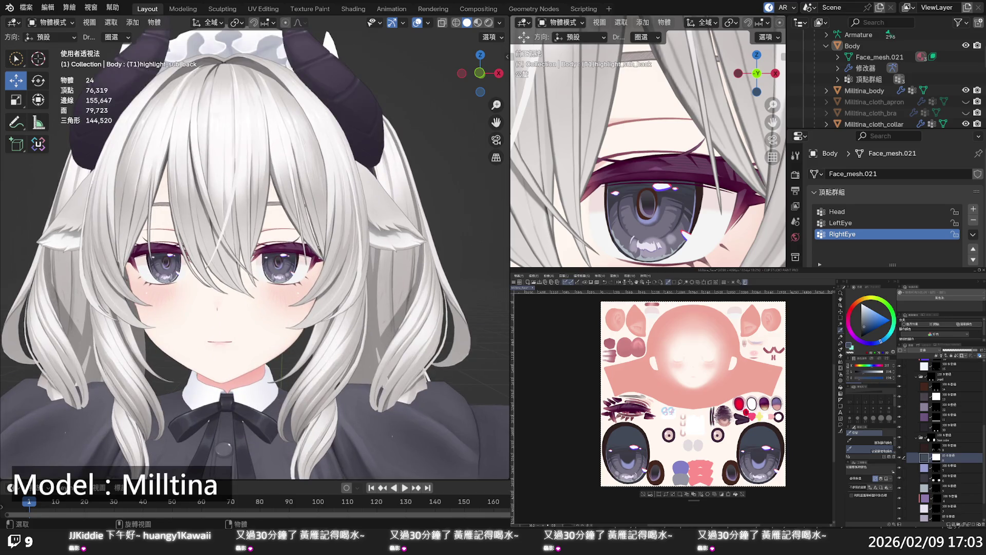
mouse_move(349, 221)
middle_mouse_down()
mouse_move(354, 257)
mouse_move(344, 229)
mouse_move(348, 239)
mouse_move(301, 260)
middle_mouse_up()
scroll(303, 260, "up", 5)
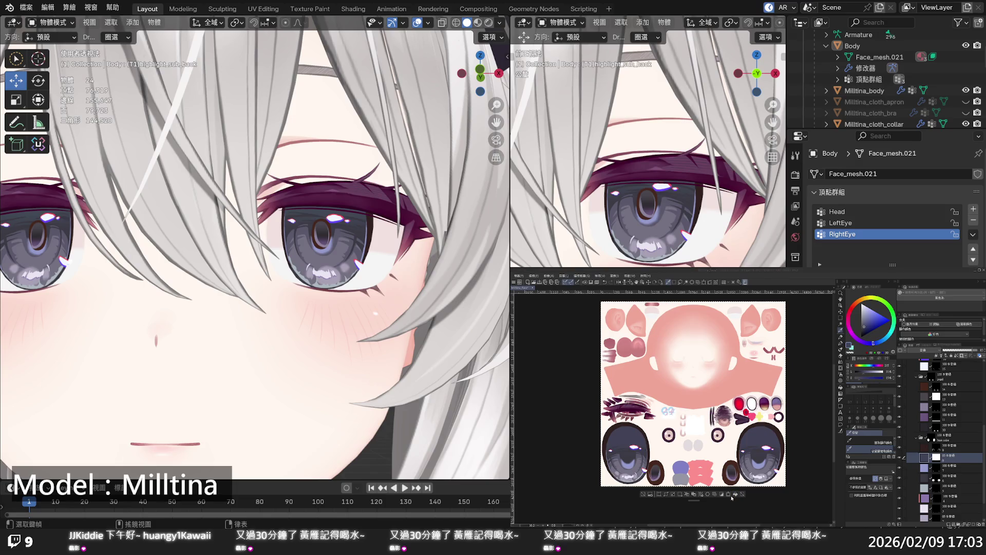
left_click(730, 496)
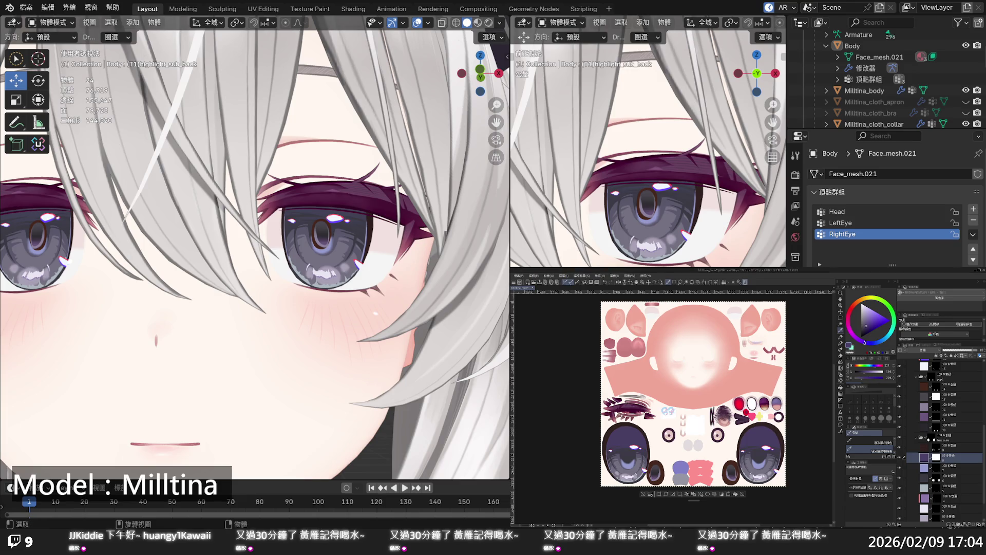
scroll(371, 304, "down", 6)
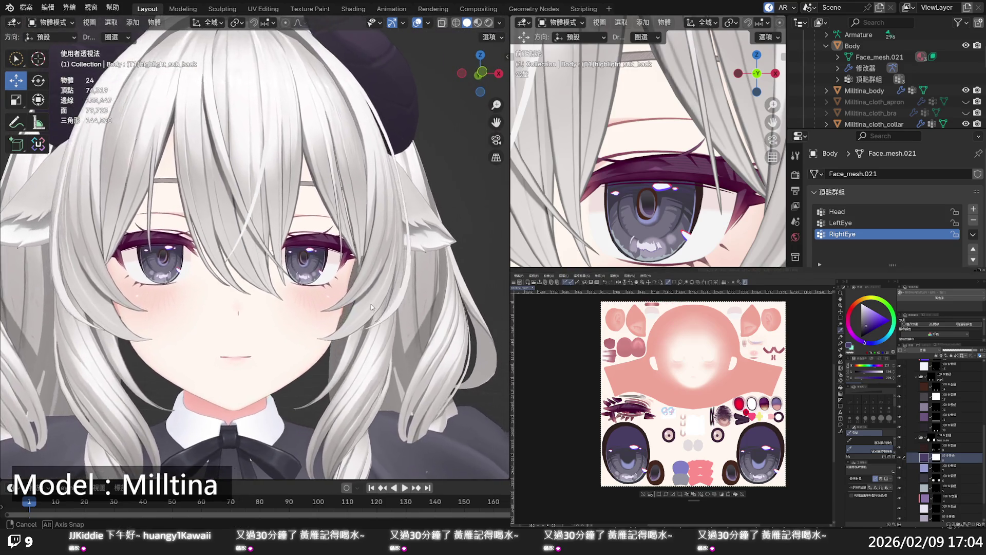
mouse_move(371, 304)
middle_mouse_down()
mouse_move(394, 308)
mouse_move(270, 310)
mouse_move(309, 297)
mouse_move(344, 241)
mouse_move(339, 263)
mouse_move(363, 280)
mouse_move(354, 314)
mouse_move(338, 326)
mouse_move(339, 314)
mouse_move(330, 315)
middle_mouse_up()
scroll(348, 310, "up", 4)
scroll(362, 281, "up", 3)
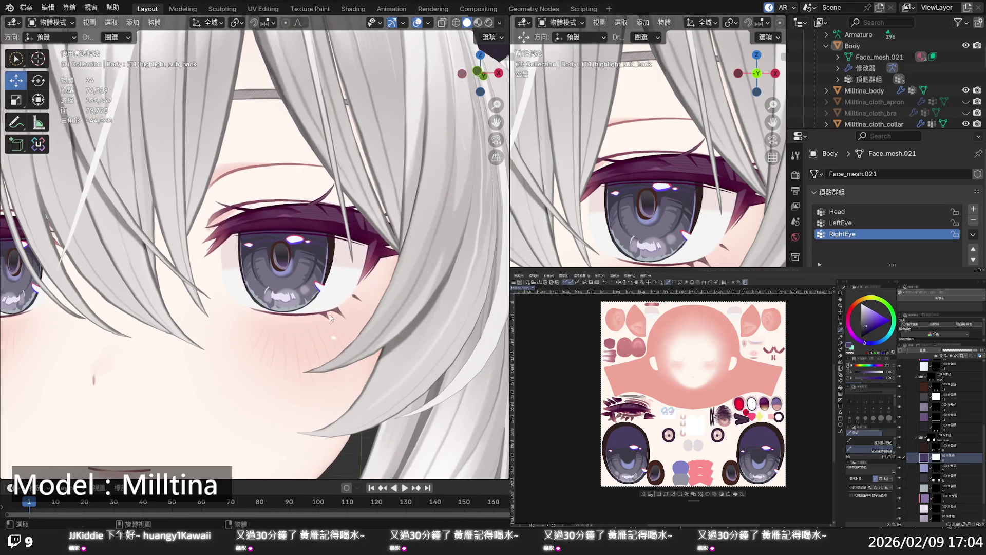
scroll(329, 315, "down", 4)
Tint the eye-shape layer's small ovals with a solid colour, shifting it from reddish-brown to purple.
left_click(905, 387)
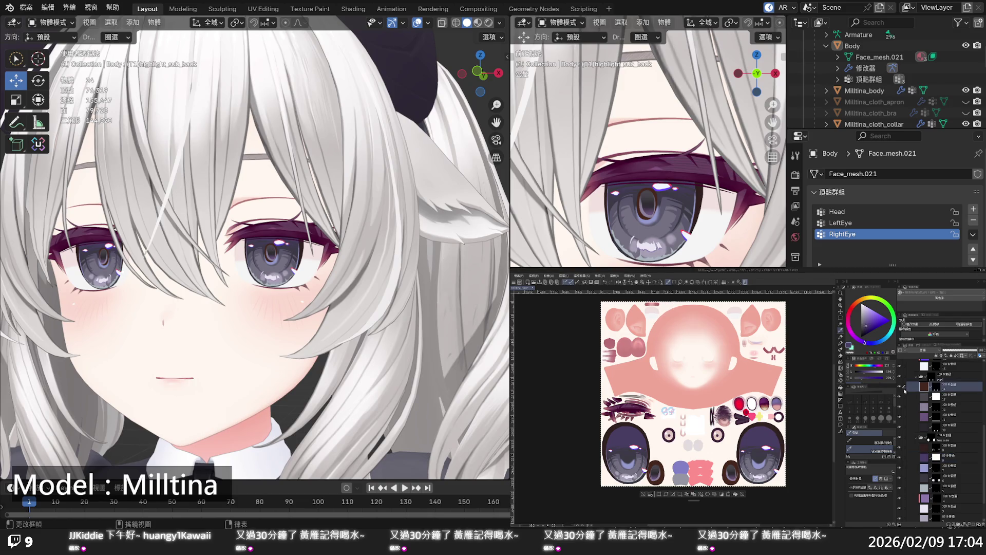
left_click(899, 388)
key("x")
left_click_drag(870, 340, 858, 341)
scroll(334, 319, "down", 5)
scroll(329, 313, "up", 6)
mouse_move(324, 309)
middle_mouse_down("shift")
mouse_move(334, 318)
mouse_move(310, 316)
middle_mouse_up("shift")
scroll(311, 315, "up", 1)
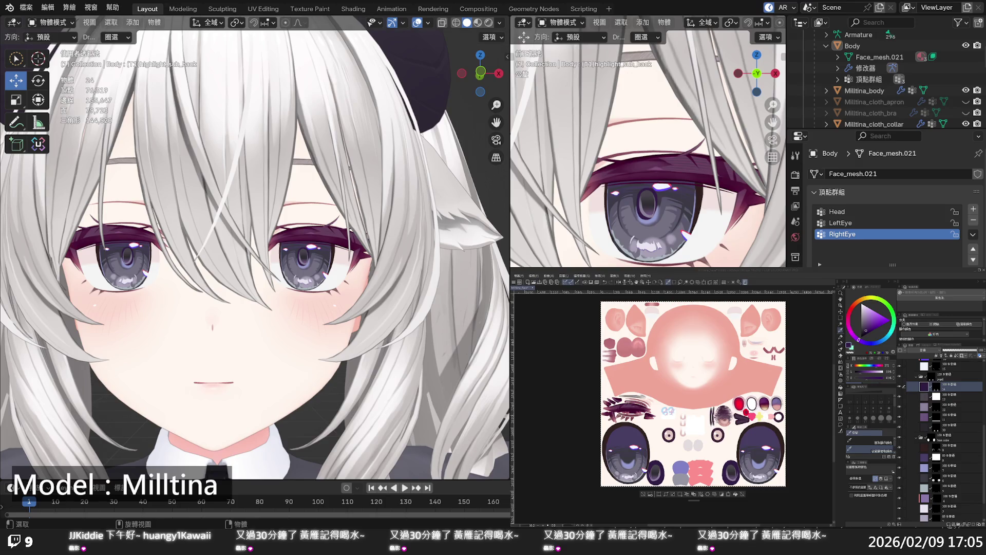
scroll(411, 284, "down", 10)
middle_click_drag(436, 285, 301, 293)
scroll(301, 293, "up", 4)
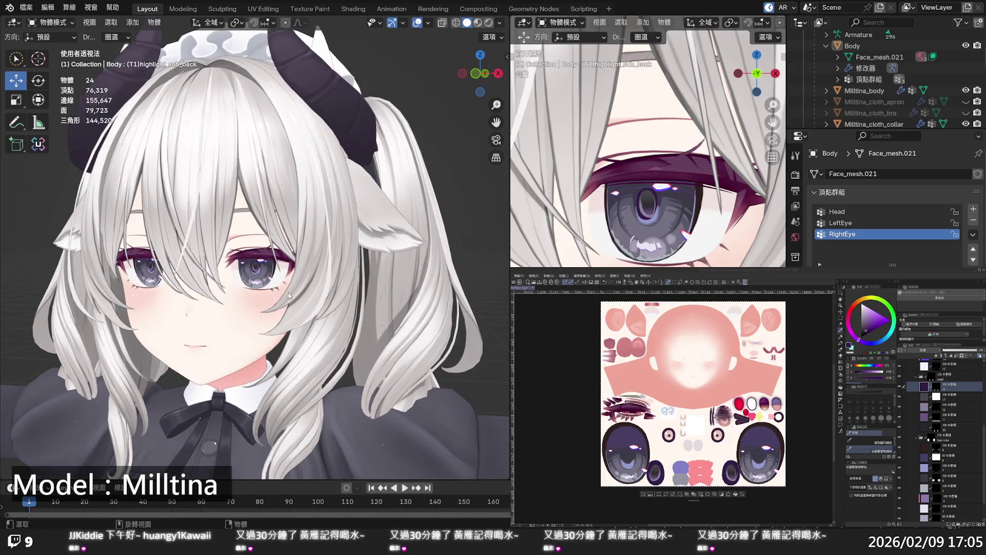
scroll(288, 294, "up", 5)
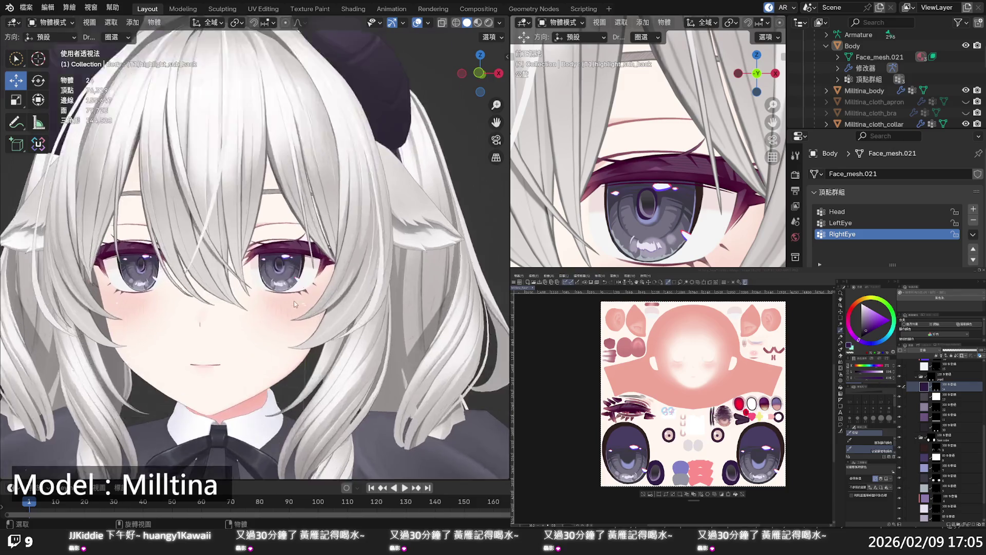
middle_click_drag(294, 300, 301, 291)
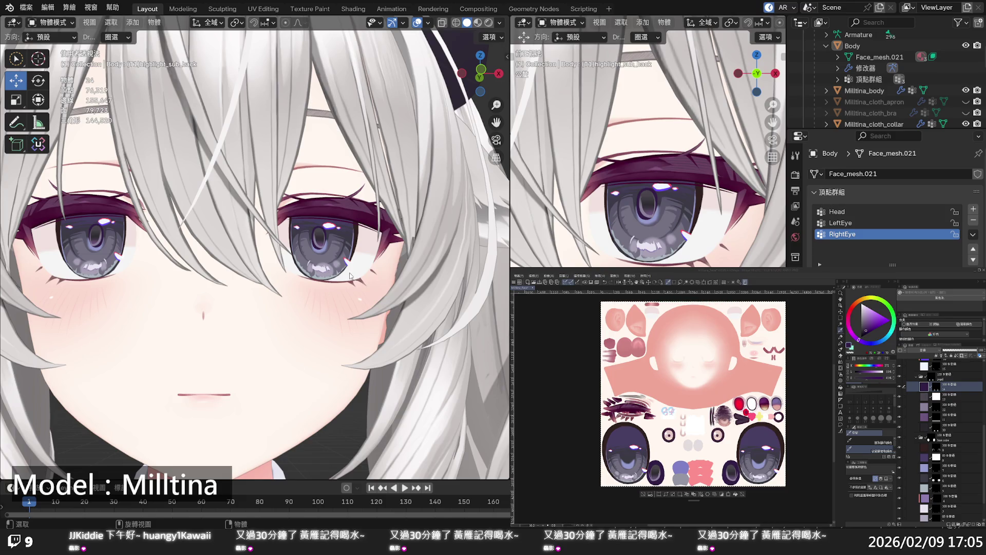
scroll(349, 275, "up", 4)
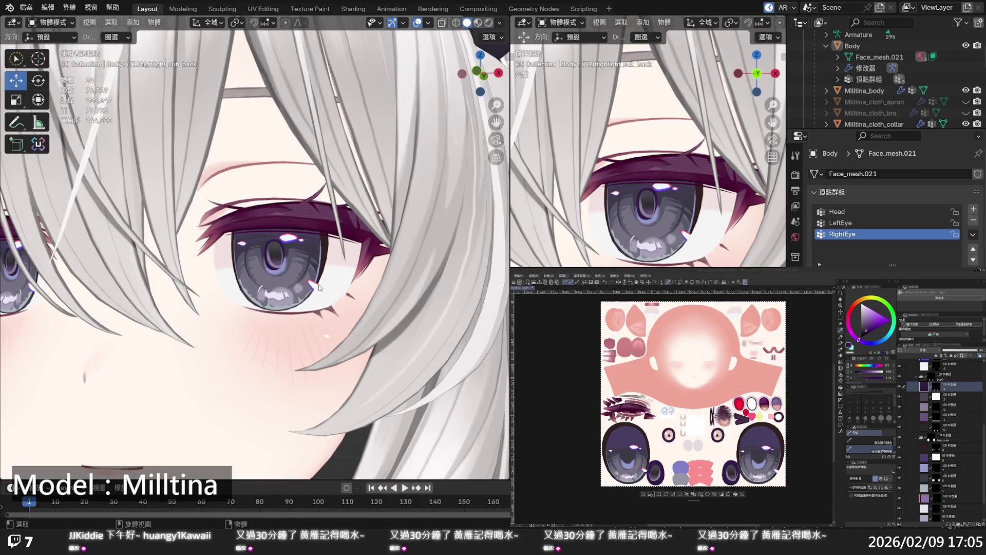
scroll(319, 287, "down", 3)
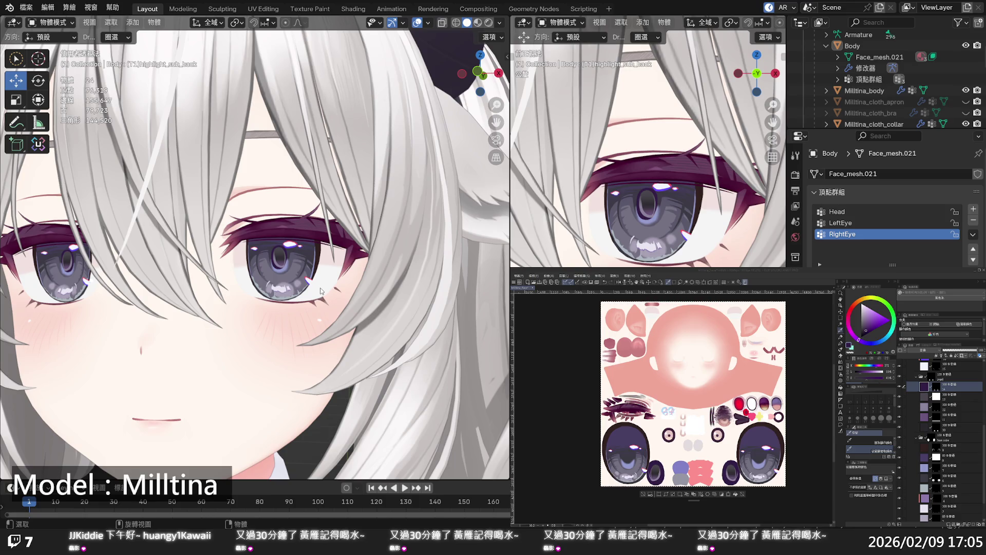
scroll(320, 278, "down", 5)
mouse_move(319, 264)
middle_mouse_down()
mouse_move(348, 255)
mouse_move(321, 267)
middle_mouse_up()
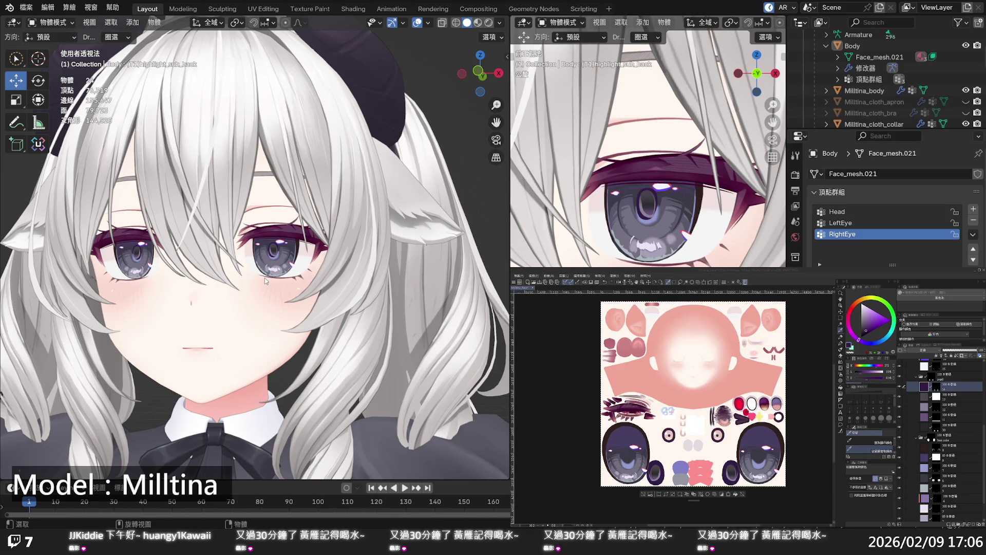
mouse_move(267, 280)
middle_mouse_down()
mouse_move(290, 284)
mouse_move(268, 286)
middle_mouse_up()
scroll(267, 285, "up", 3)
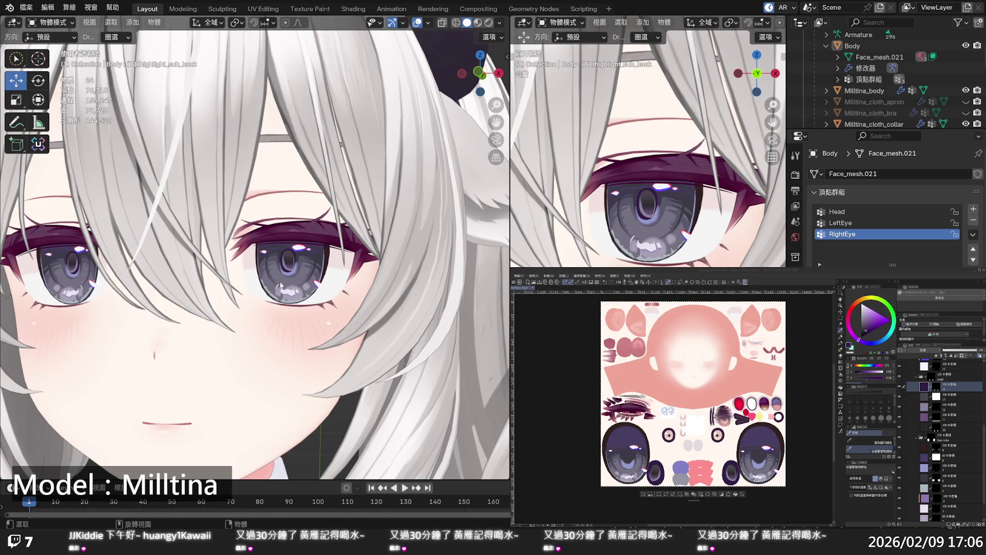
scroll(309, 286, "down", 5)
mouse_move(326, 287)
middle_mouse_down()
mouse_move(346, 289)
mouse_move(334, 287)
middle_mouse_up()
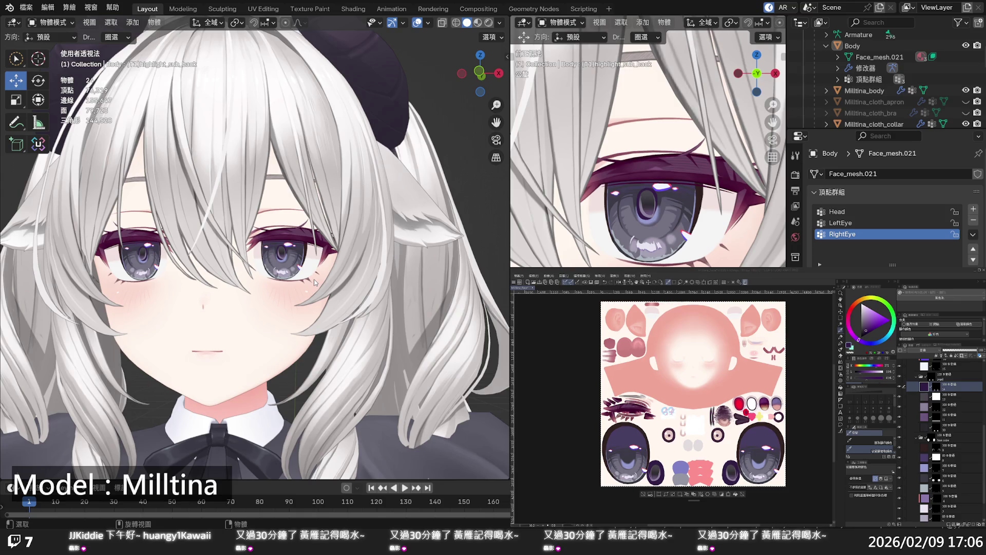
mouse_move(315, 282)
middle_mouse_down()
mouse_move(337, 284)
mouse_move(275, 295)
mouse_move(296, 289)
mouse_move(266, 285)
mouse_move(302, 229)
mouse_move(309, 262)
mouse_move(296, 281)
mouse_move(241, 279)
mouse_move(276, 290)
mouse_move(243, 292)
middle_mouse_up()
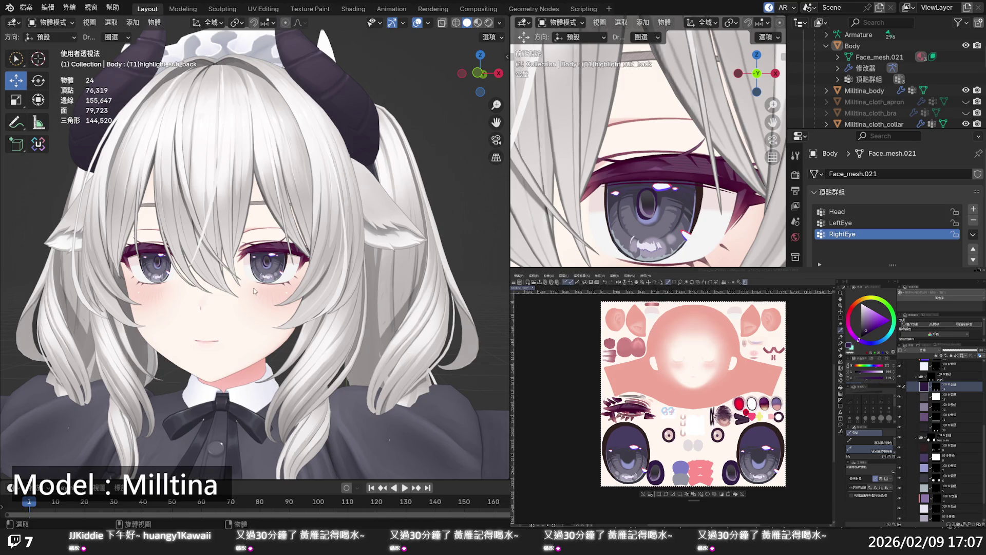
mouse_move(251, 302)
middle_mouse_down()
mouse_move(292, 309)
mouse_move(272, 300)
mouse_move(263, 308)
middle_mouse_up()
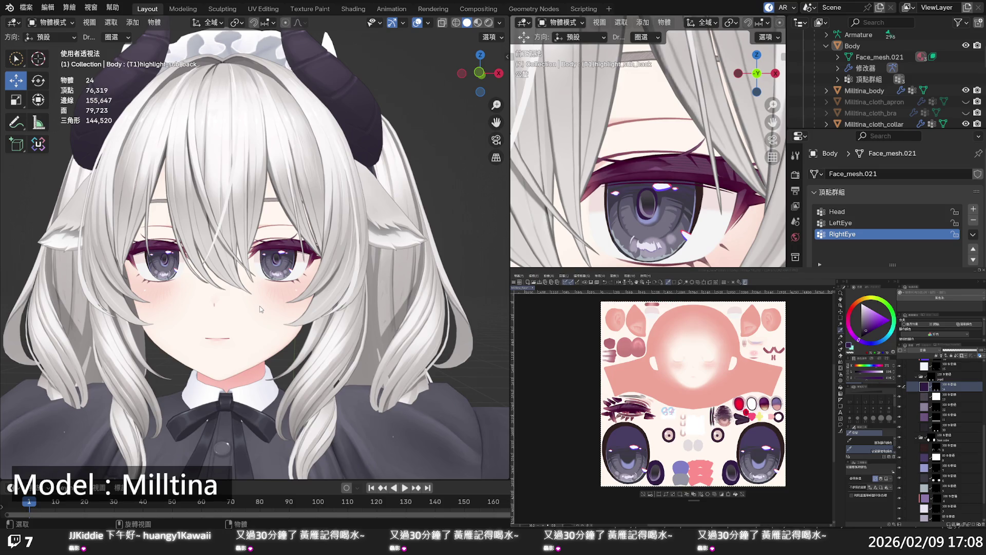
scroll(529, 231, "down", 3)
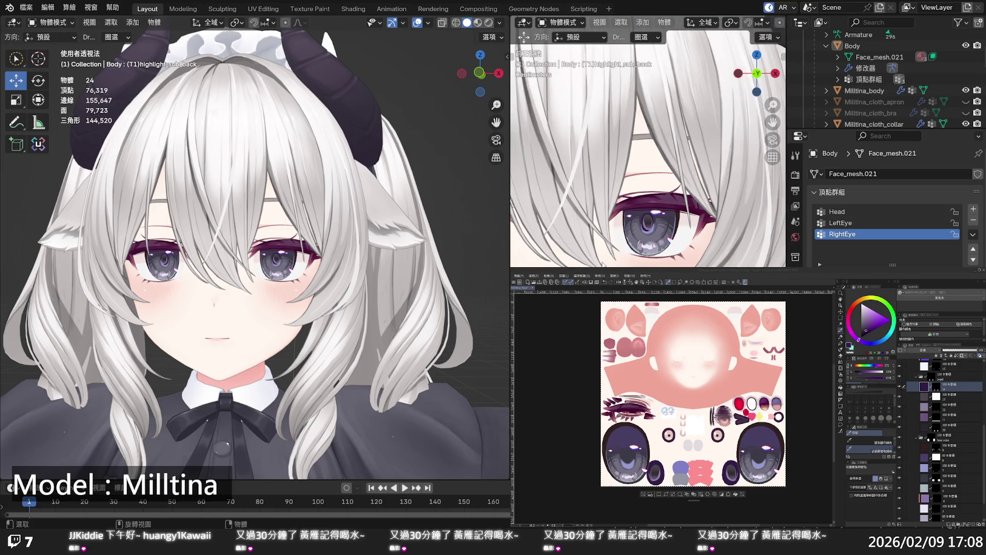
scroll(541, 248, "down", 2)
scroll(609, 264, "down", 3)
scroll(669, 262, "up", 2)
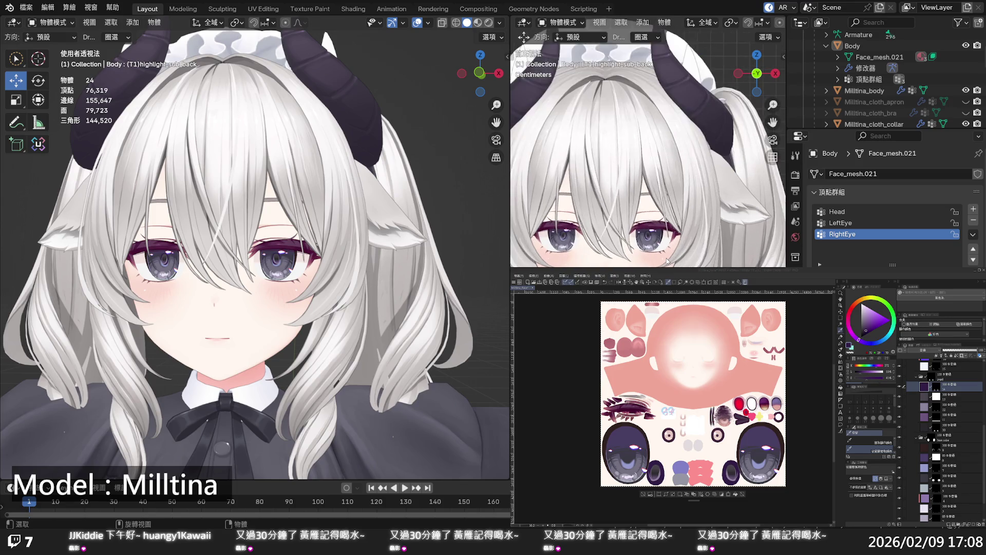
scroll(669, 247, "up", 2)
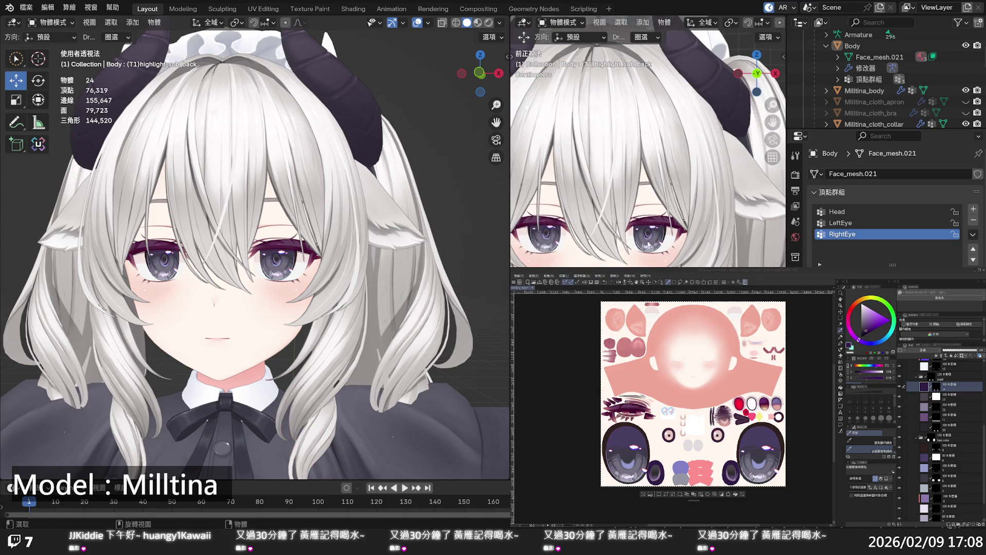
scroll(599, 230, "up", 1)
scroll(598, 230, "up", 1)
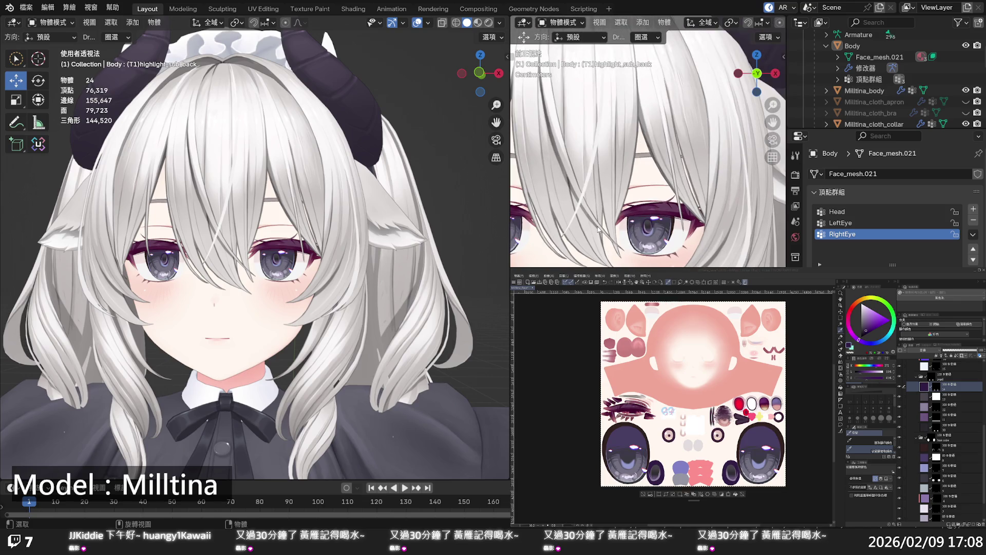
scroll(598, 230, "up", 2)
scroll(598, 230, "up", 1)
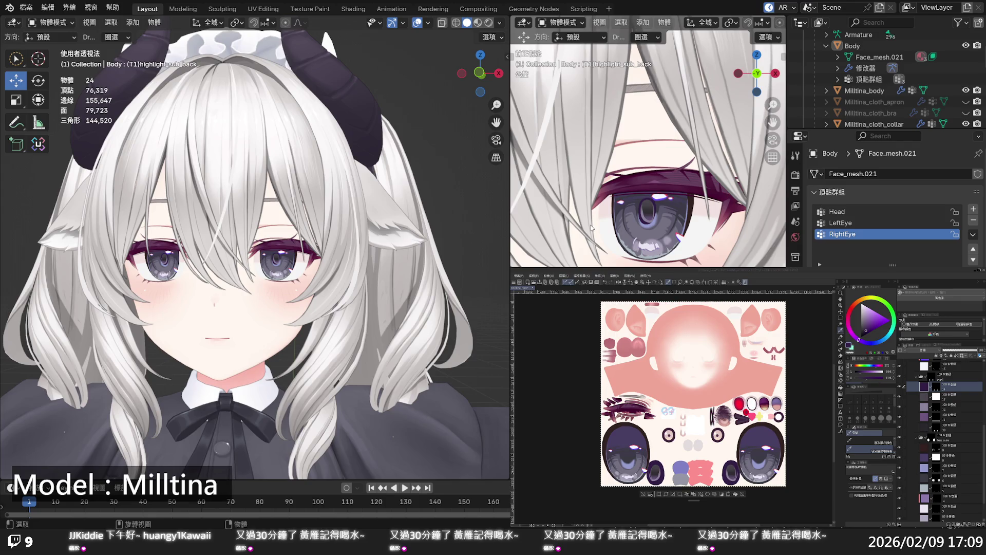
scroll(591, 227, "down", 5)
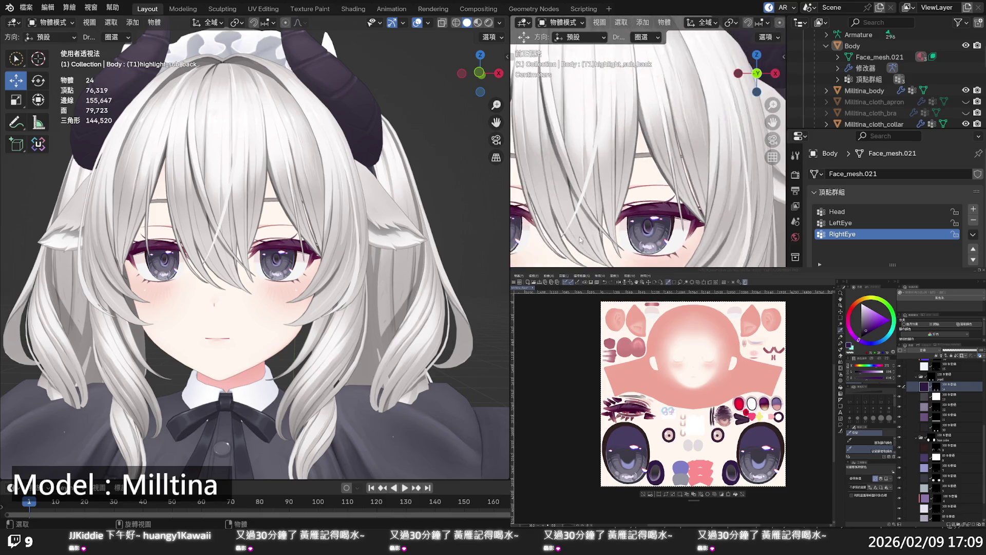
scroll(576, 220, "down", 1)
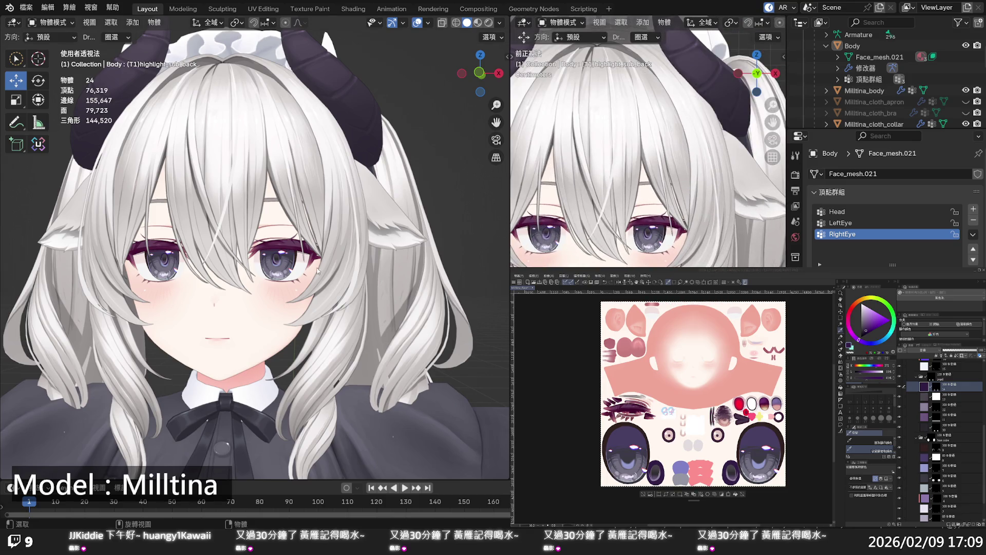
scroll(290, 280, "down", 4)
mouse_move(290, 280)
middle_mouse_down()
mouse_move(347, 270)
mouse_move(295, 279)
middle_mouse_up()
scroll(297, 276, "up", 5)
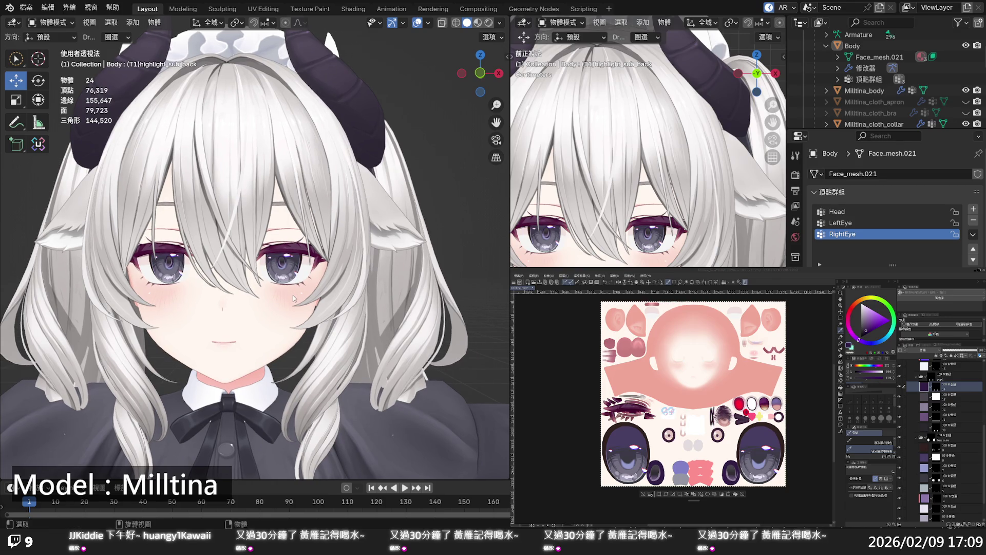
mouse_move(270, 289)
middle_mouse_down()
mouse_move(303, 286)
mouse_move(283, 286)
middle_mouse_up()
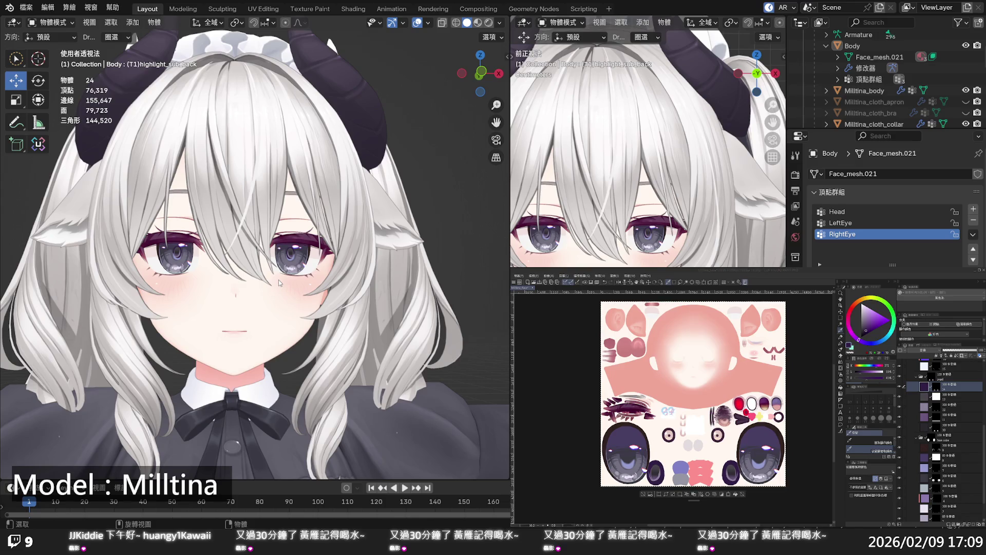
scroll(281, 281, "down", 5)
mouse_move(286, 275)
middle_mouse_down()
mouse_move(305, 276)
mouse_move(280, 279)
middle_mouse_up()
scroll(287, 279, "up", 2)
scroll(280, 279, "up", 2)
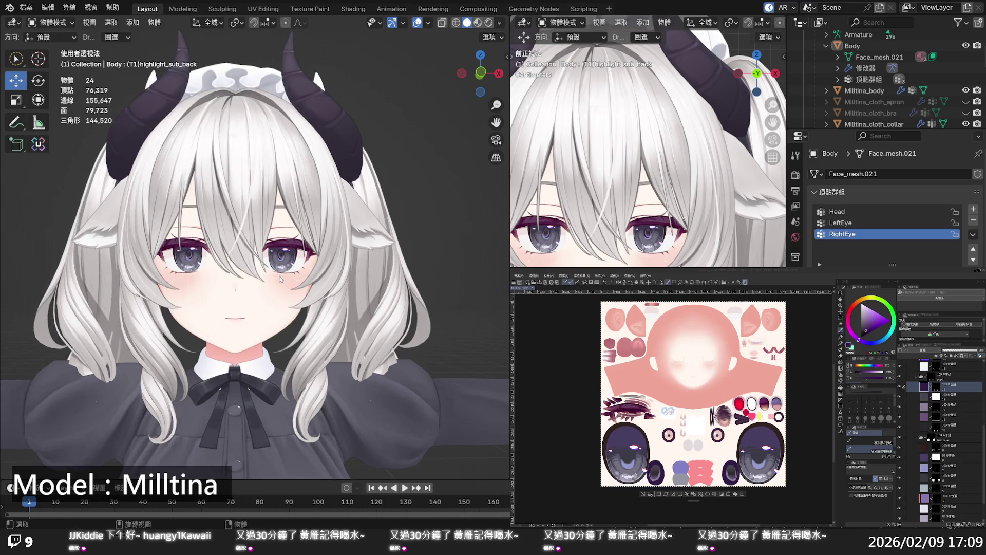
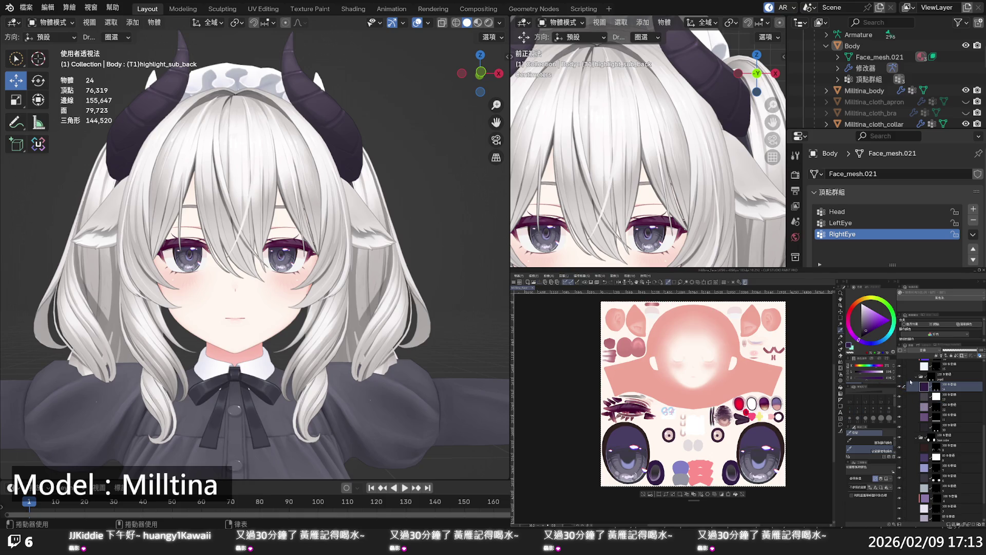
Collapse the black eye-colour folder in the Layer palette so the variant folders sit together.
scroll(914, 390, "up", 4)
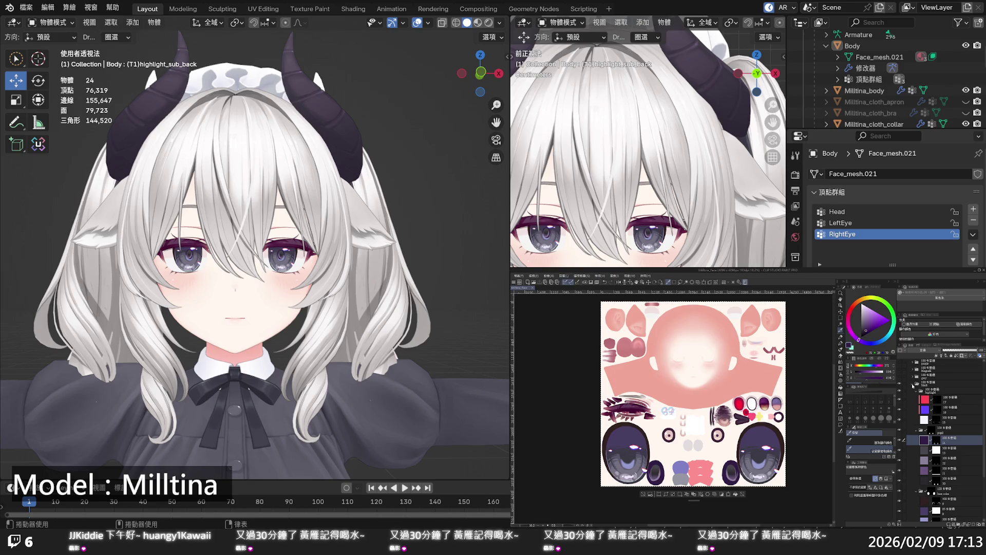
left_click(913, 383)
Toggle the eye-colour folders' visibility so only the red iris variant shows on the texture.
left_click(900, 457)
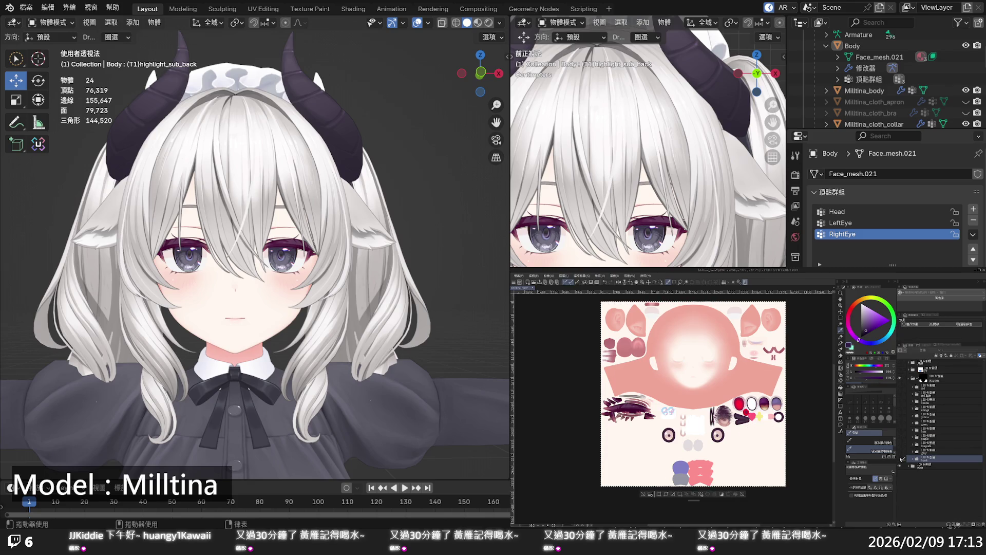
left_click(900, 456)
left_click(900, 454)
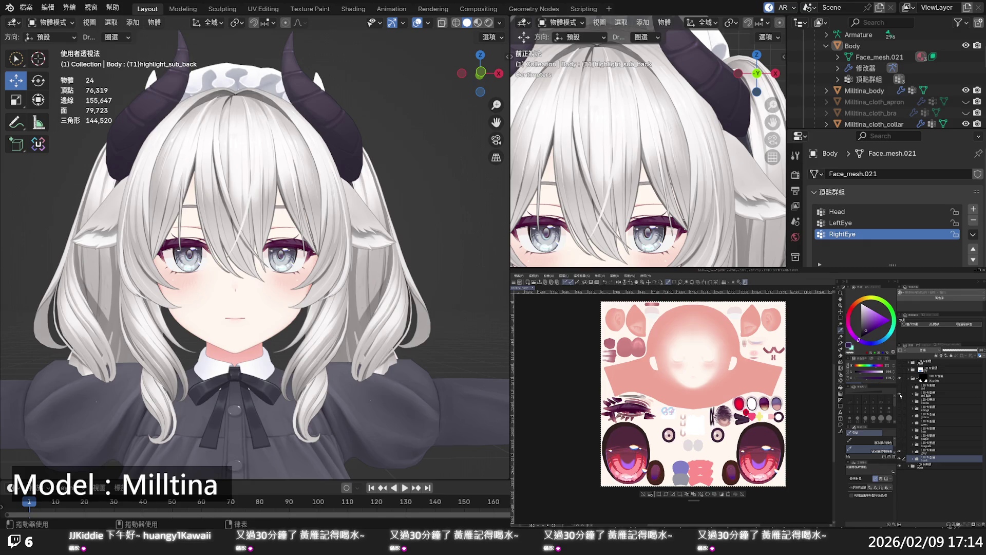
Toggle the eye-colour layers and drag the brown layer lower in the stack to reveal the grey irises.
left_click(900, 391)
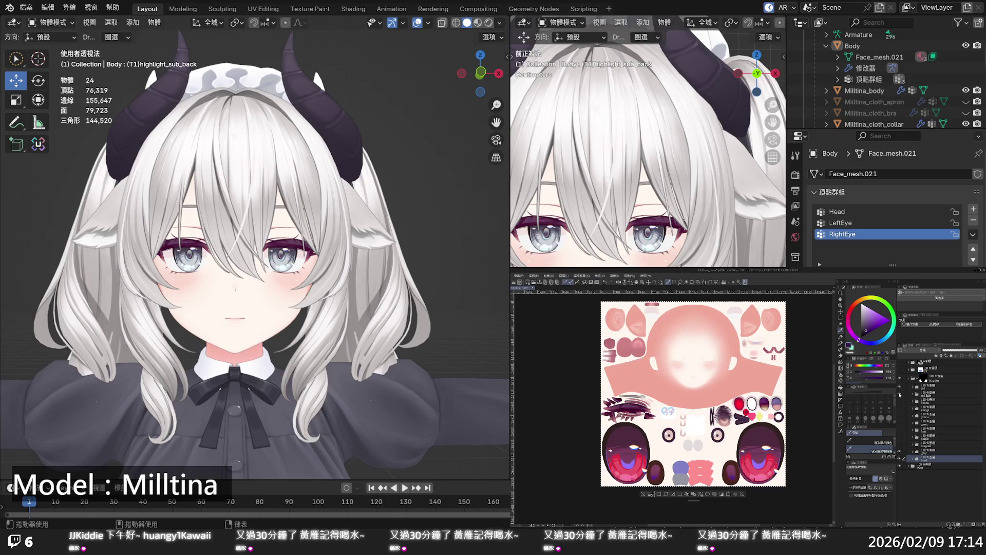
left_click(900, 389)
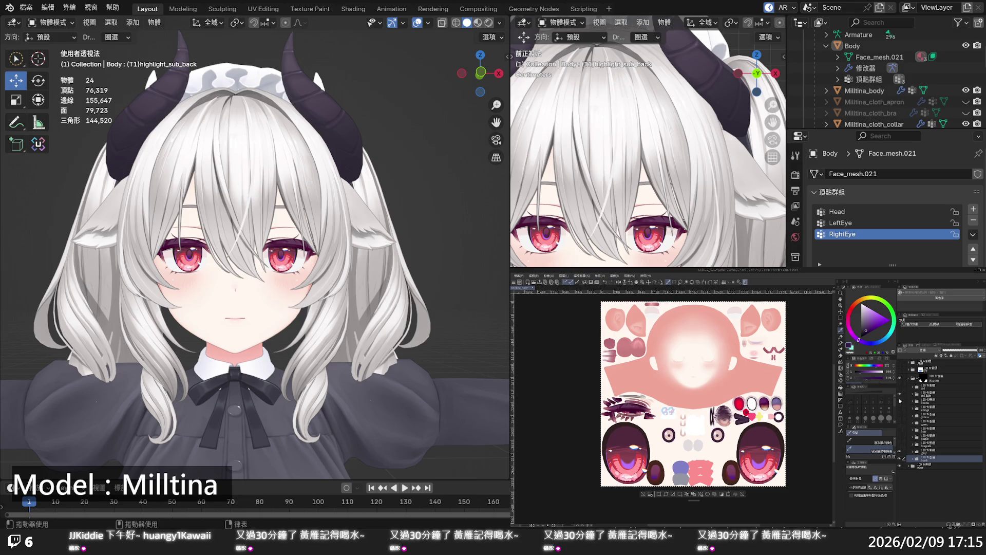
left_click(900, 395)
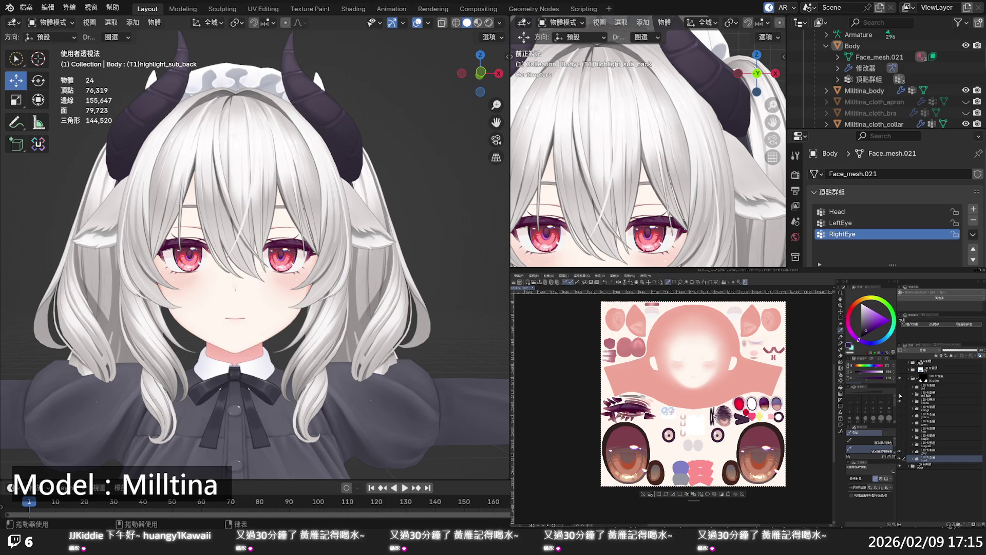
left_click(933, 402)
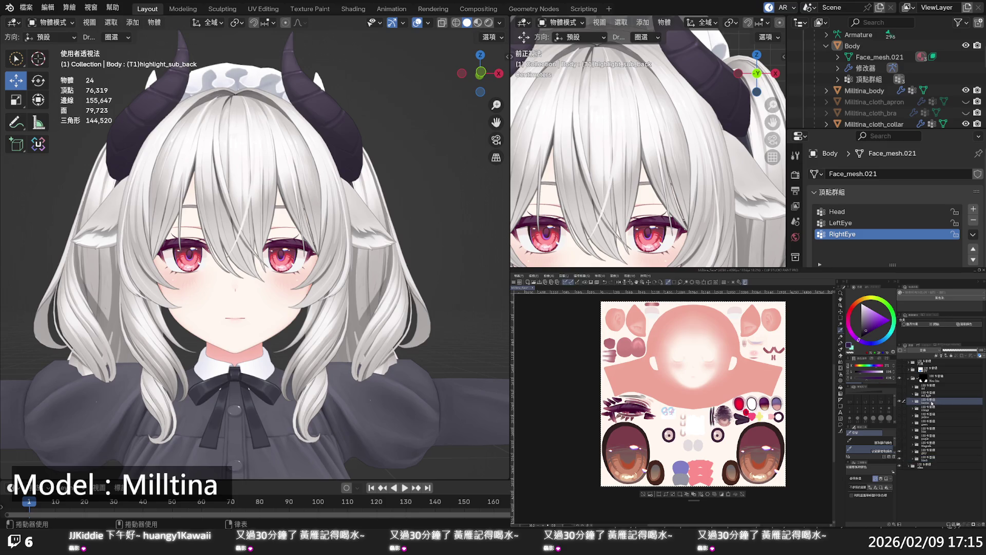
left_click_drag(931, 403, 929, 460)
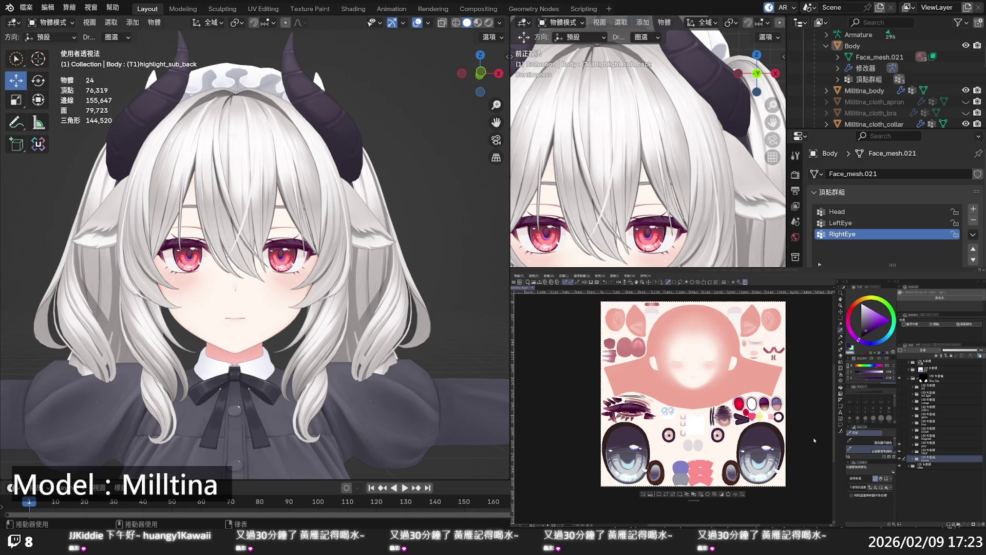
Save the texture so Blender shows the red eyes, then make the purple eye layer visible.
key("ctrl+s")
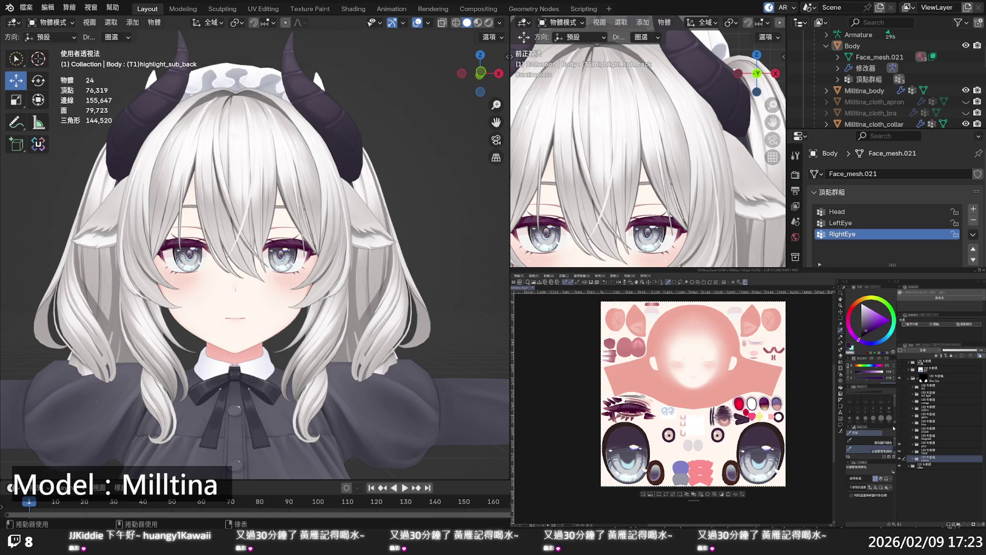
left_click(900, 438)
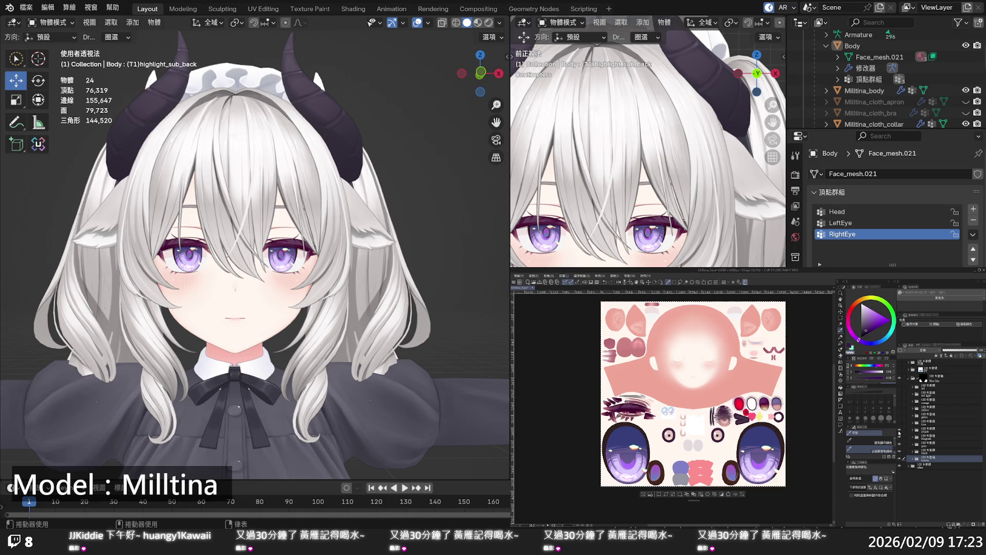
Show the blue eye layer, then select the blue folder and duplicate it with copy-paste.
left_click(900, 426)
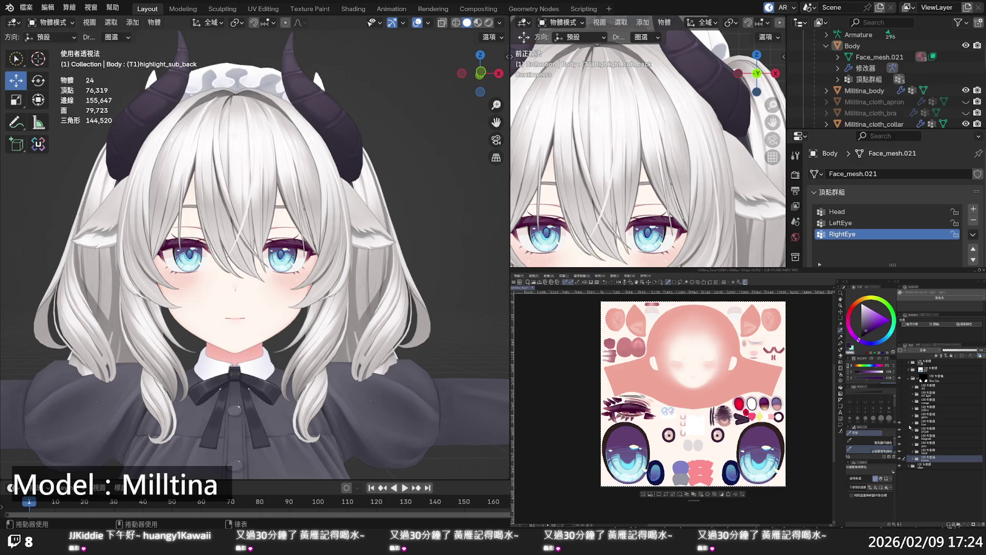
left_click(928, 425)
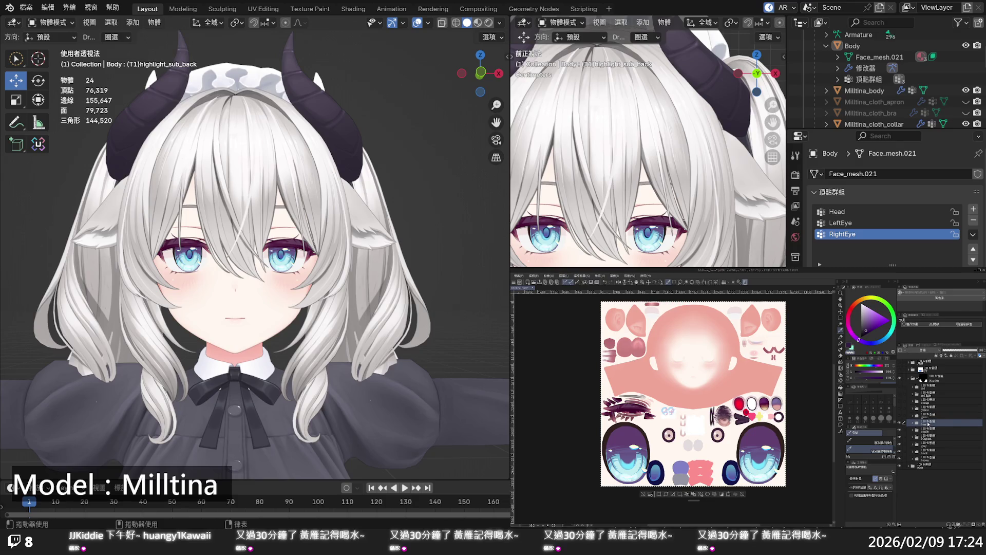
key("ctrl+c")
key("ctrl+v")
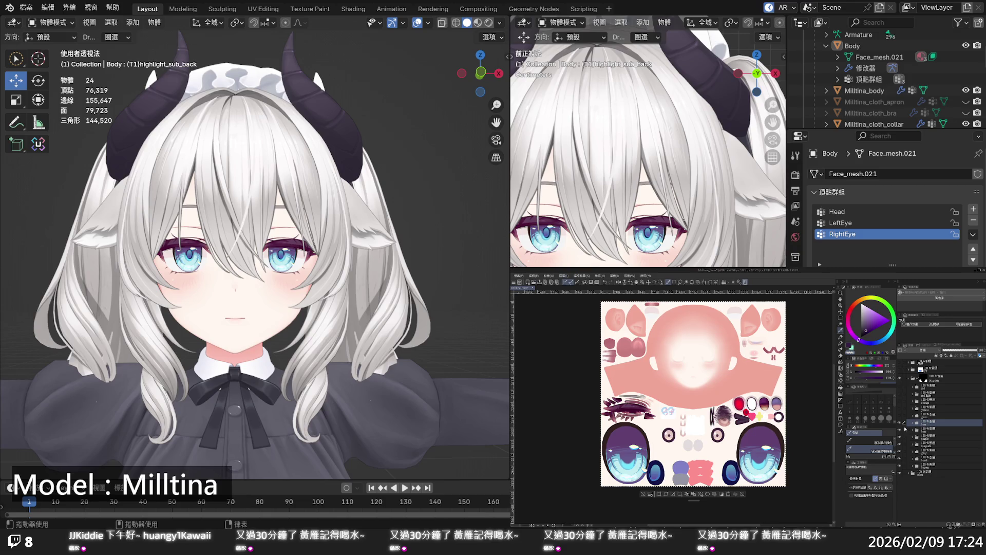